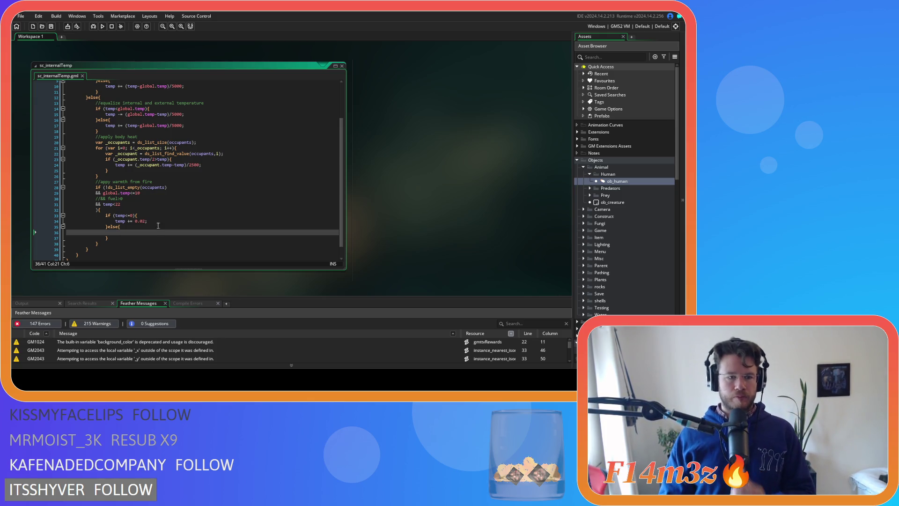
- Comment out the fuel check, add && temp<22, and add an if/else adding 0.02 when temp<=0
click(178, 221)
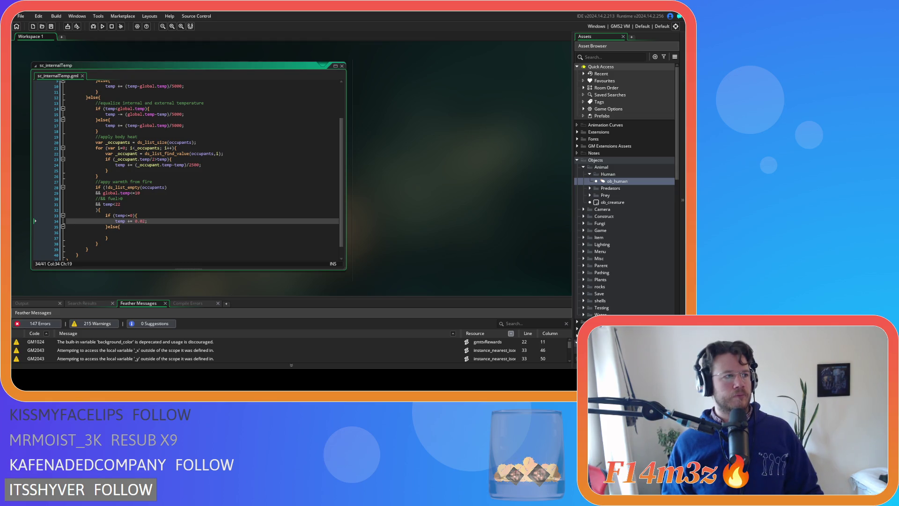
click(196, 205)
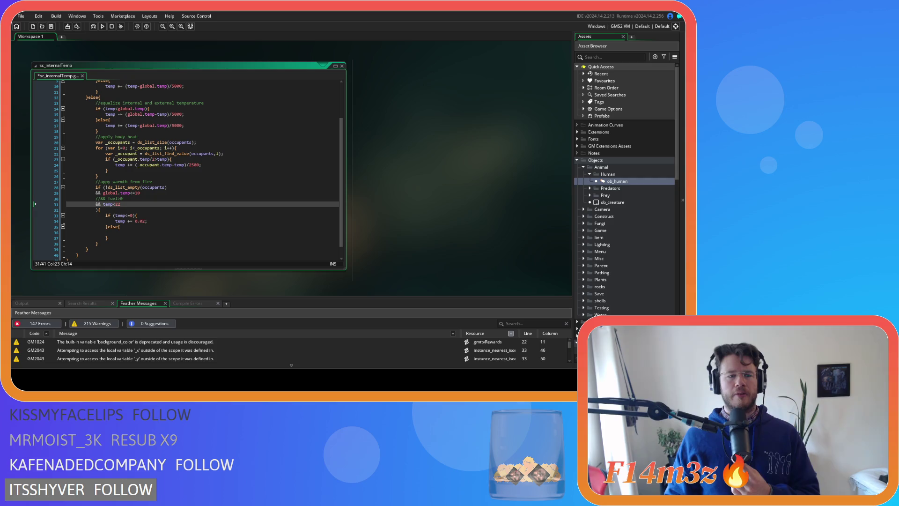
click(138, 221)
drag(138, 221, 145, 221)
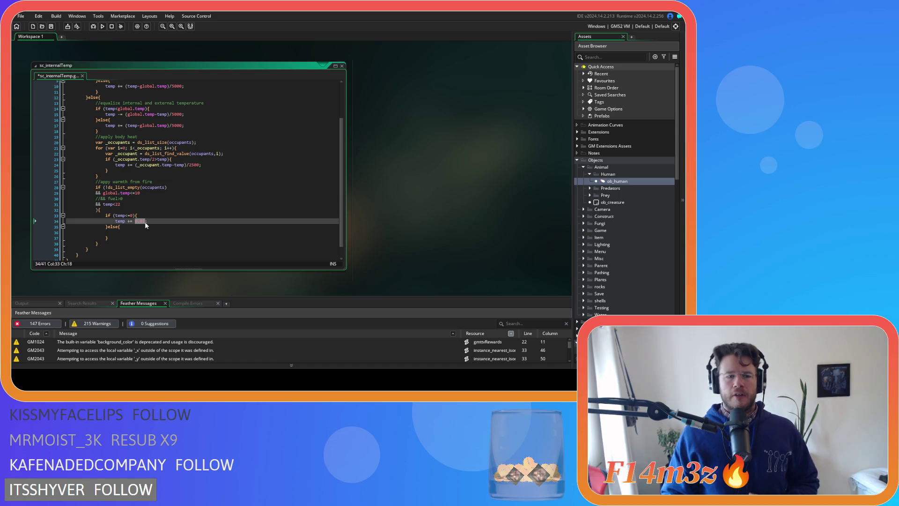
text(0.1)
text(0.02)
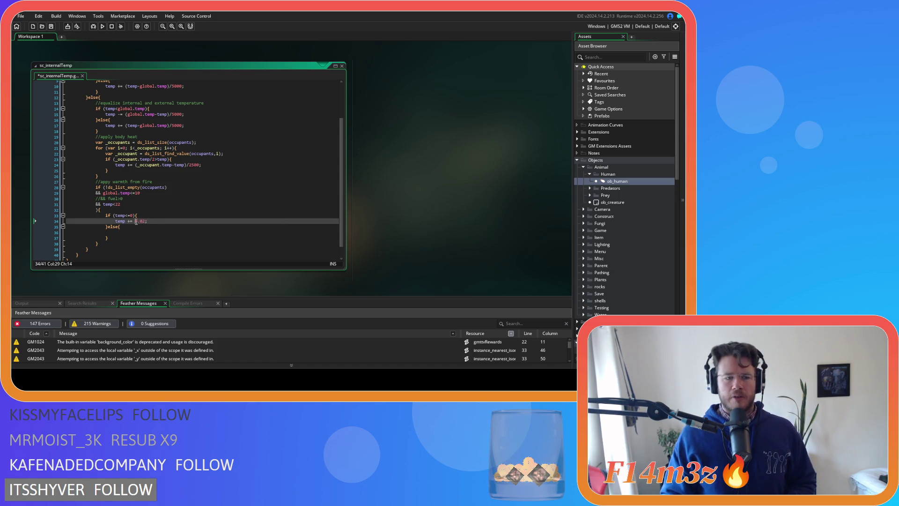
key(Down)
click(166, 223)
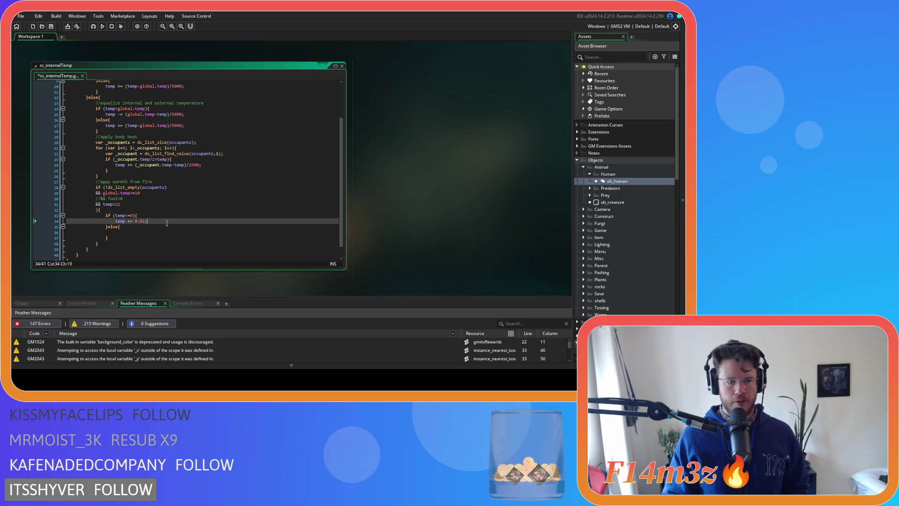
drag(148, 221, 115, 221)
- Copy the heating line into the else branch and begin turning it into temp += 0.02*(temp/22)
key(ctrl+c)
click(129, 232)
key(ctrl+v)
click(137, 232)
drag(148, 236, 145, 233)
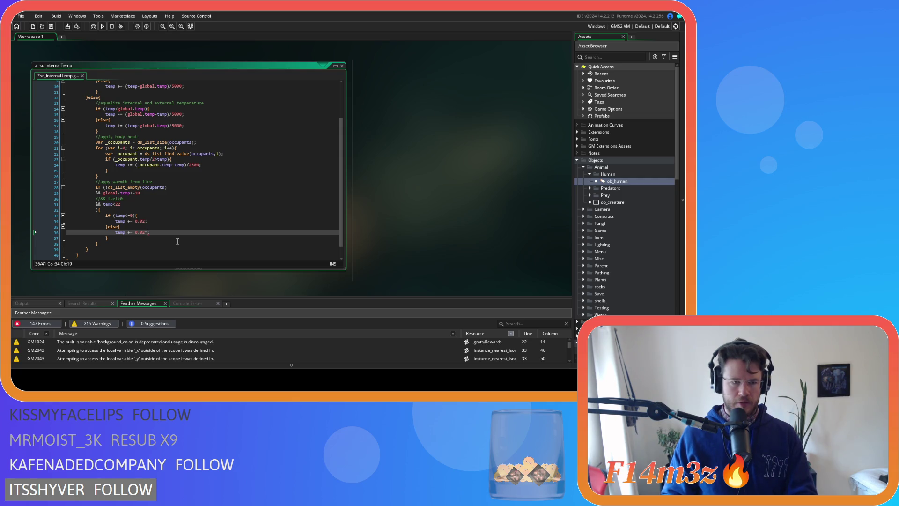
text(()
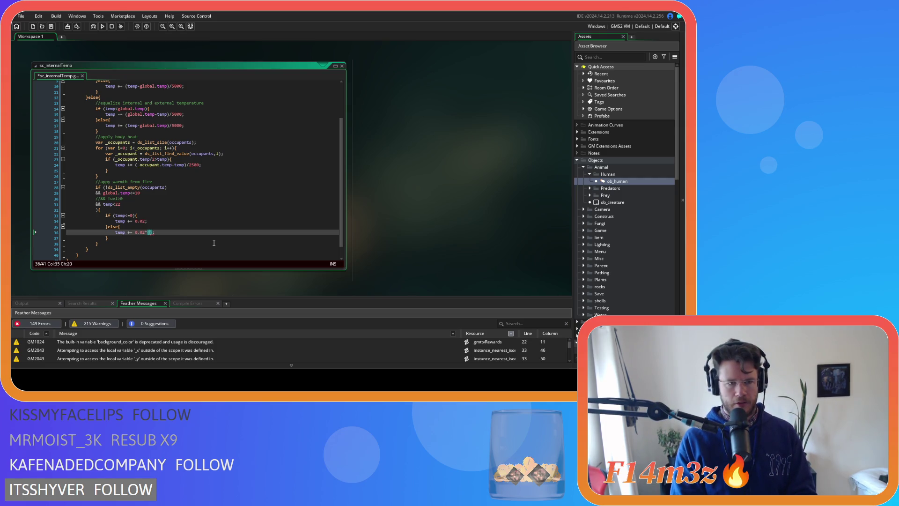
text(temp)
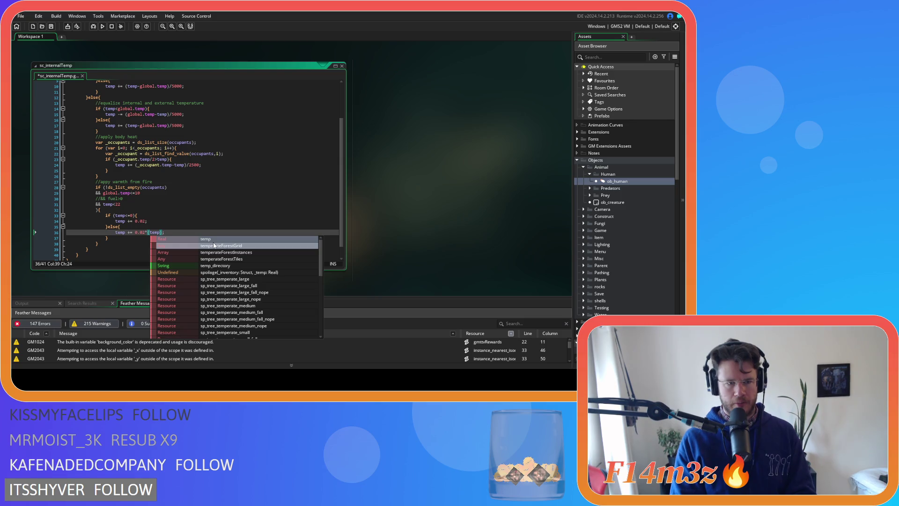
text(/22)
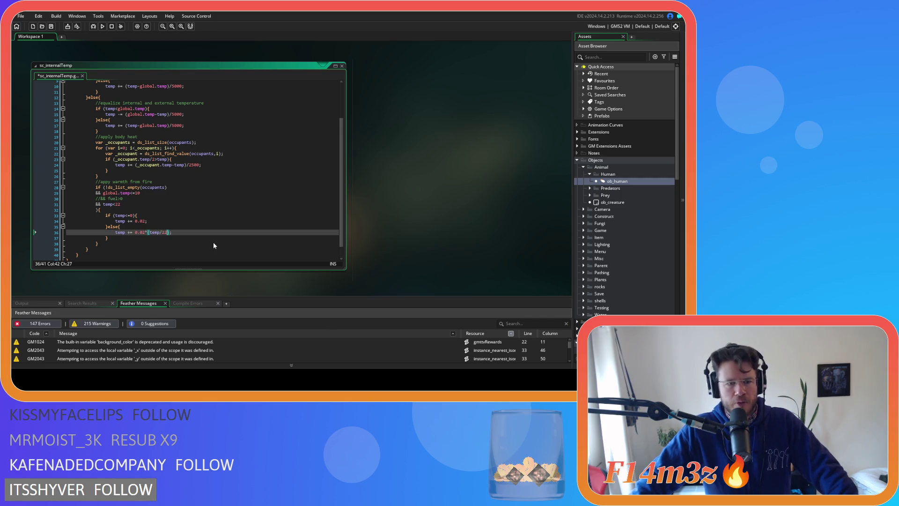
- Save, then make line 34 read temp += 0.02*(abs(temp)+22/abs(temp)+22)
key(ctrl+s)
click(203, 219)
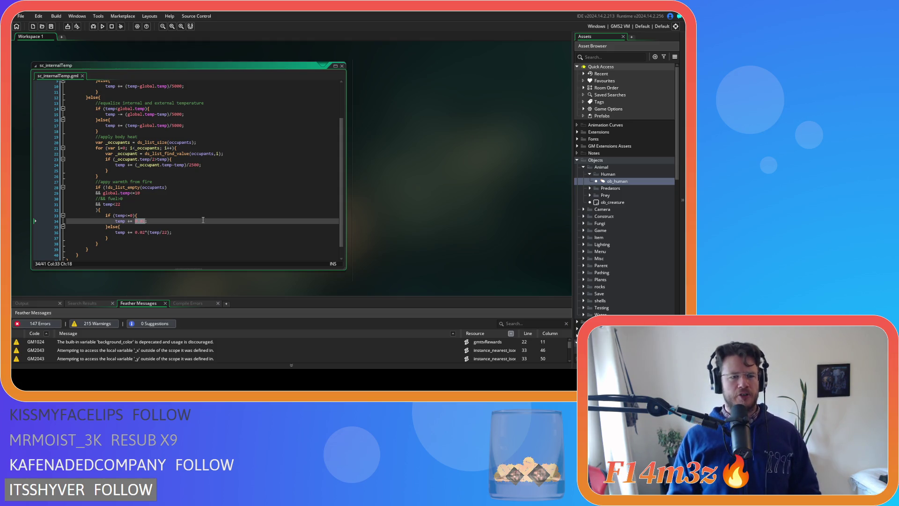
click(203, 220)
text((abs)
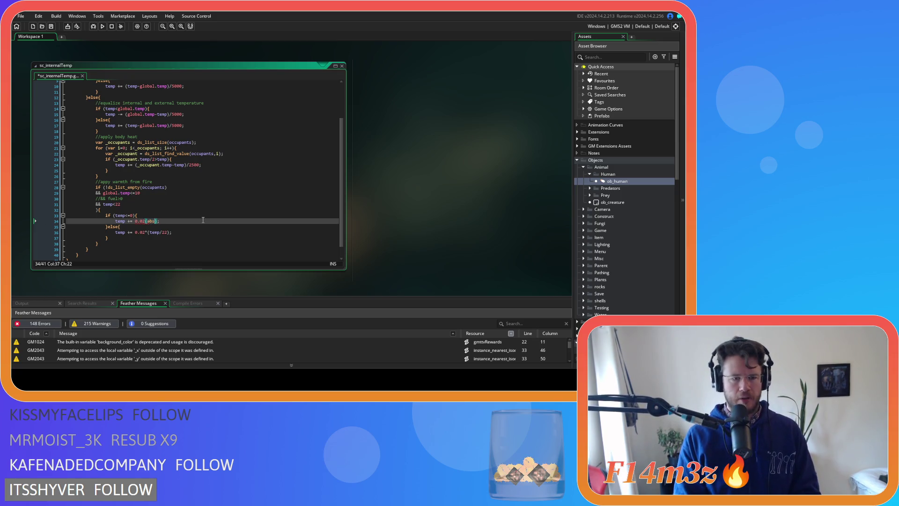
text(()
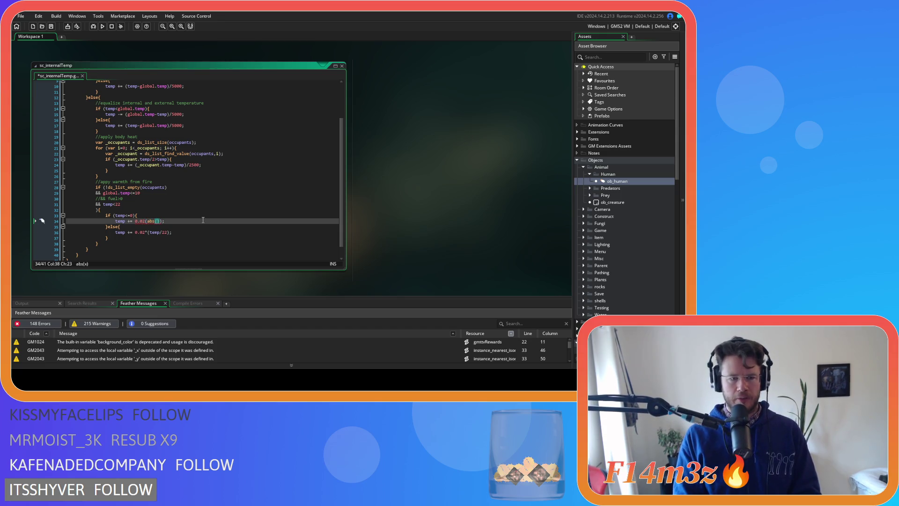
text(temp))
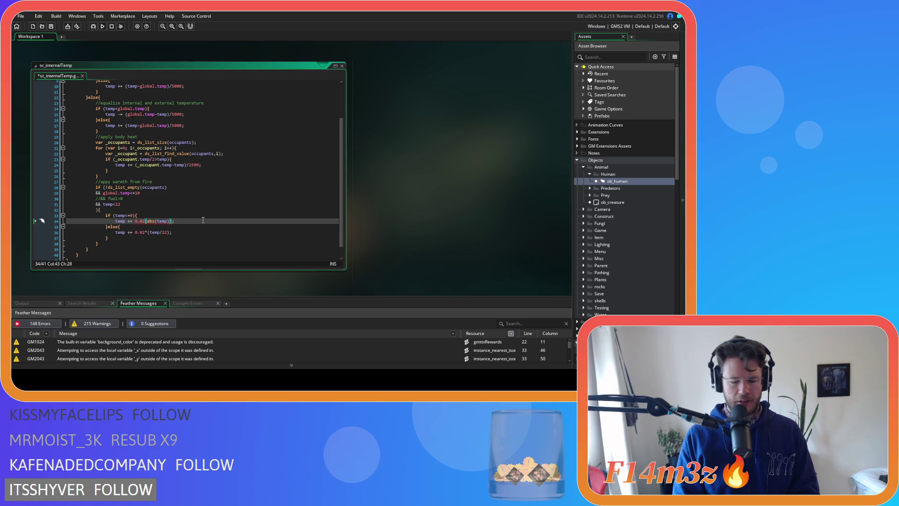
text(+22)
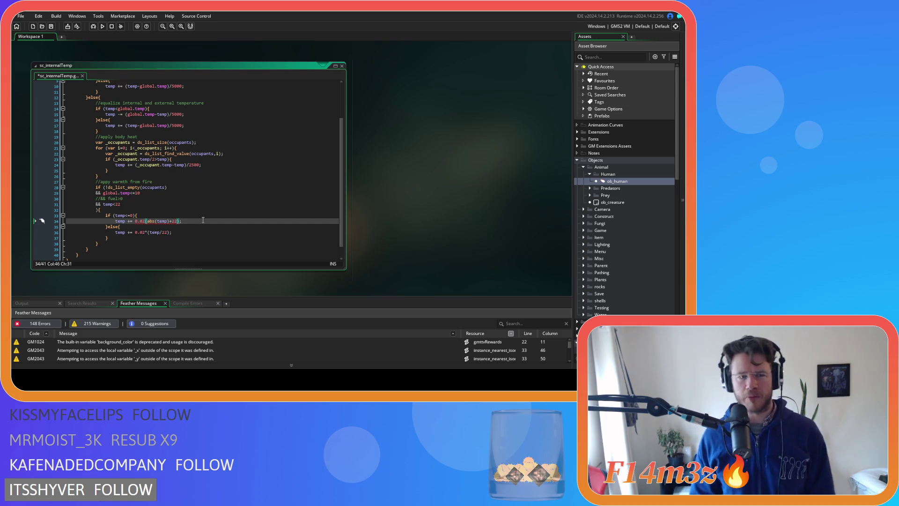
drag(176, 221, 147, 220)
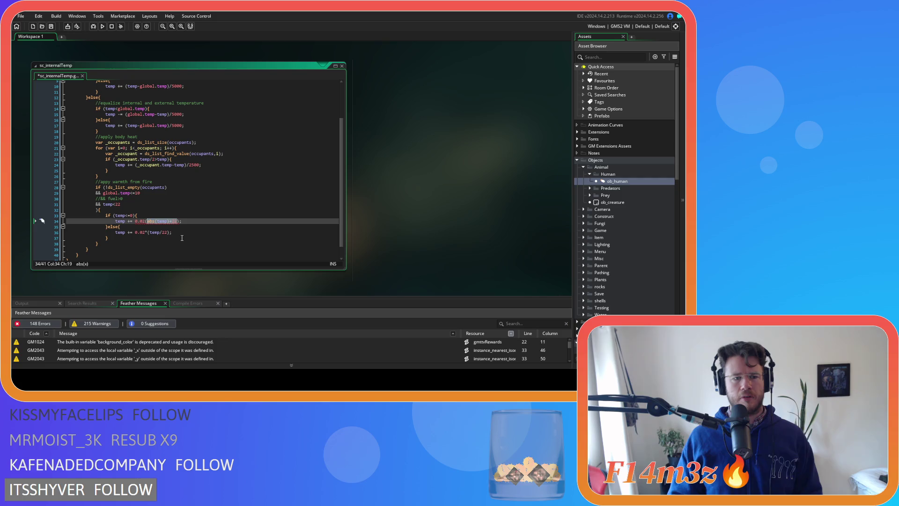
click(185, 222)
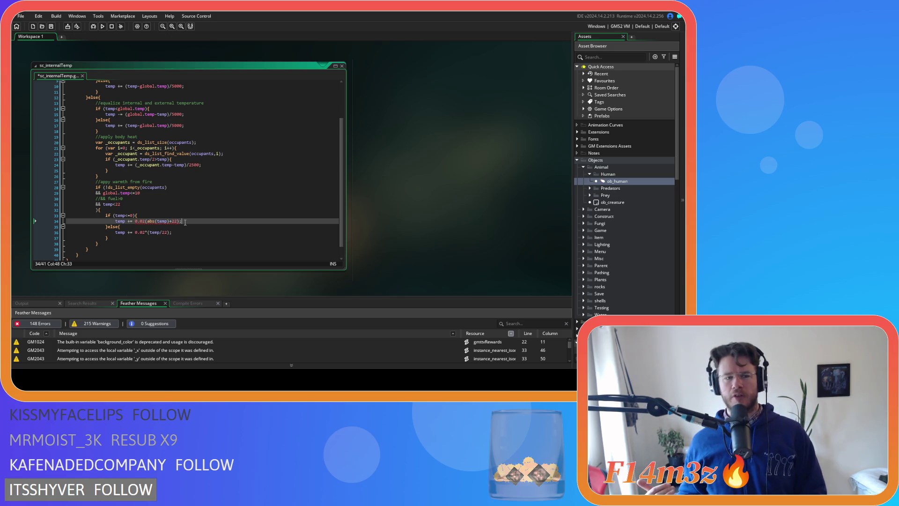
click(177, 220)
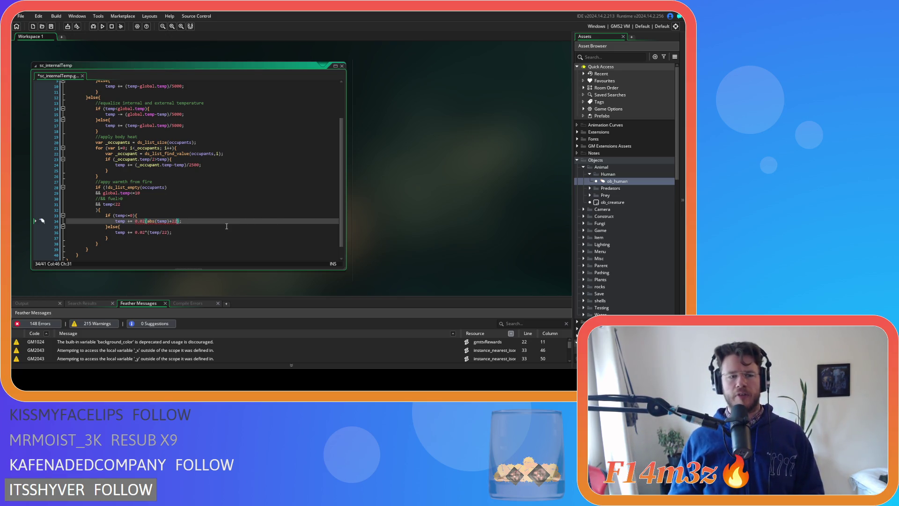
text(/abs(temp)+22)
click(229, 224)
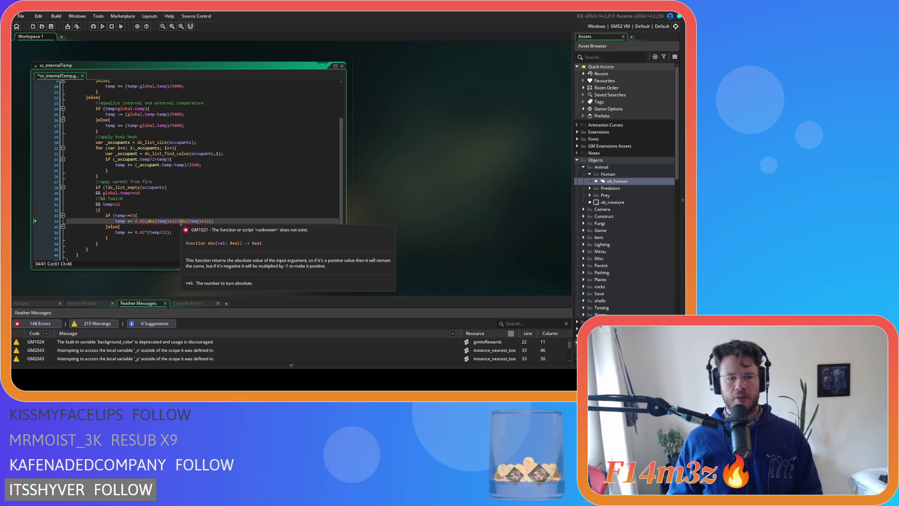
key(Left)
key(Left)
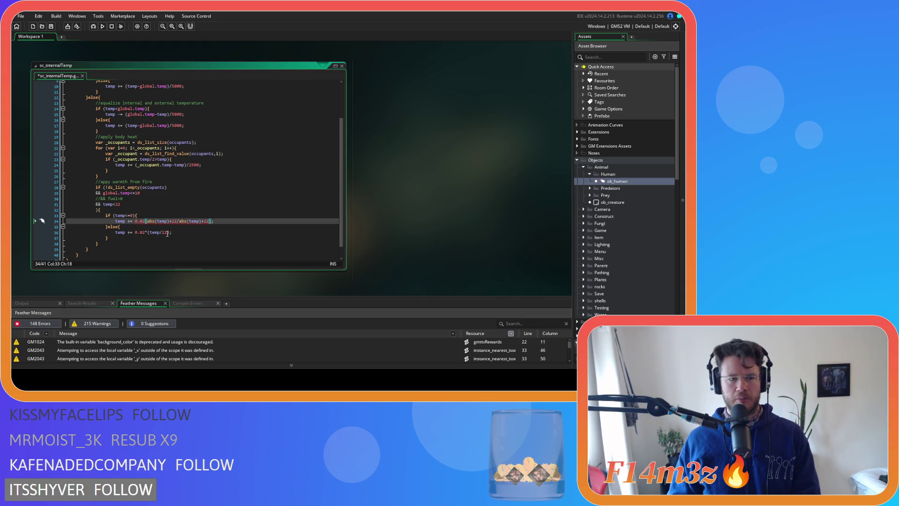
text(*)
click(242, 222)
- Save sc_internalTemp with the abs(temp)+22 and temp/22 heating formulas in place
key(ctrl+s)
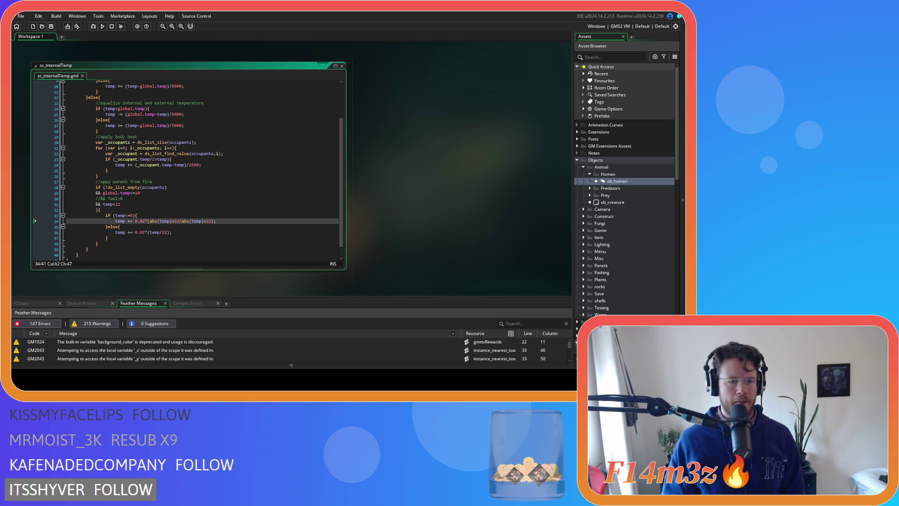
click(135, 220)
- Move the caret into the 22 of line 34's abs(temp)+22 term
shift+click(163, 221)
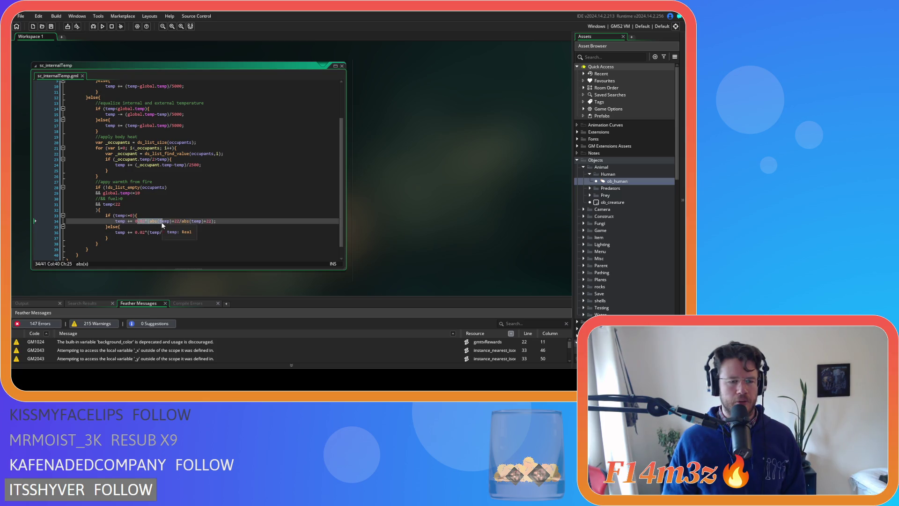
click(175, 221)
key(Right)
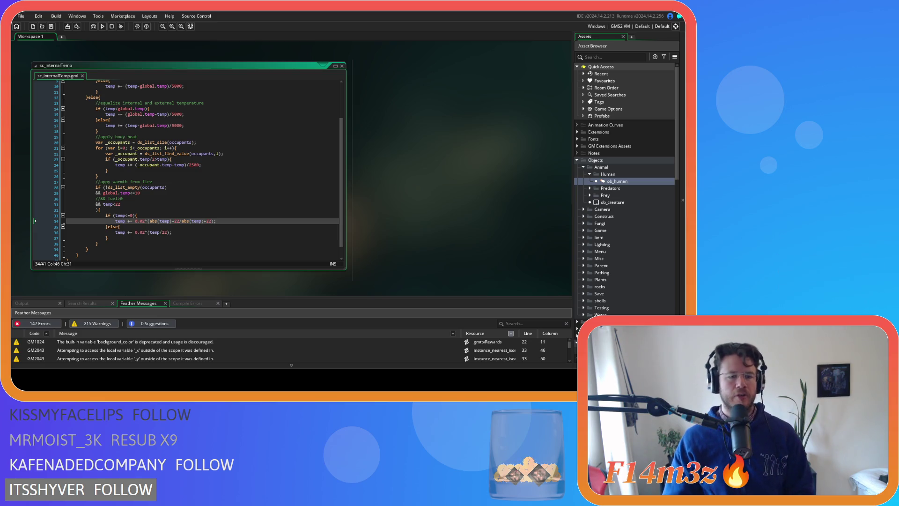
- Add lerp() on a new line 35 and review the Feather GM1020 hint
key(Return)
text(lerp())
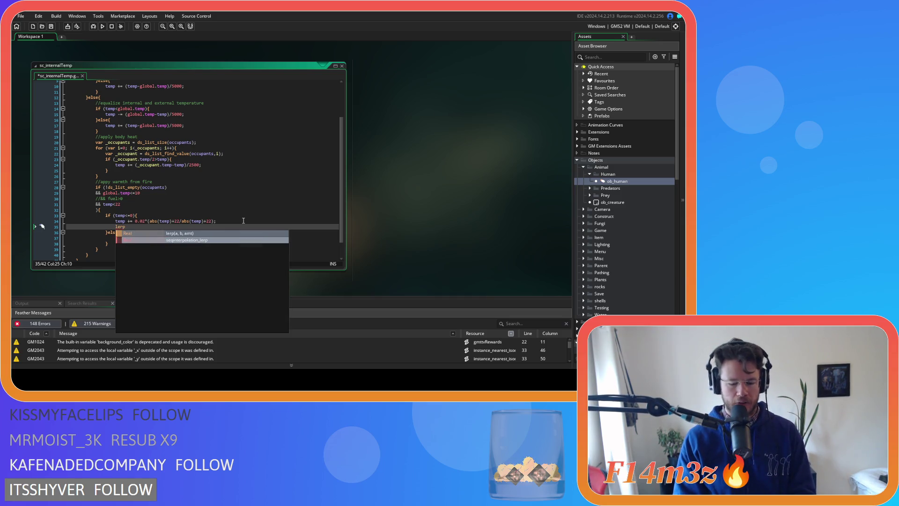
mouse_move(117, 226)
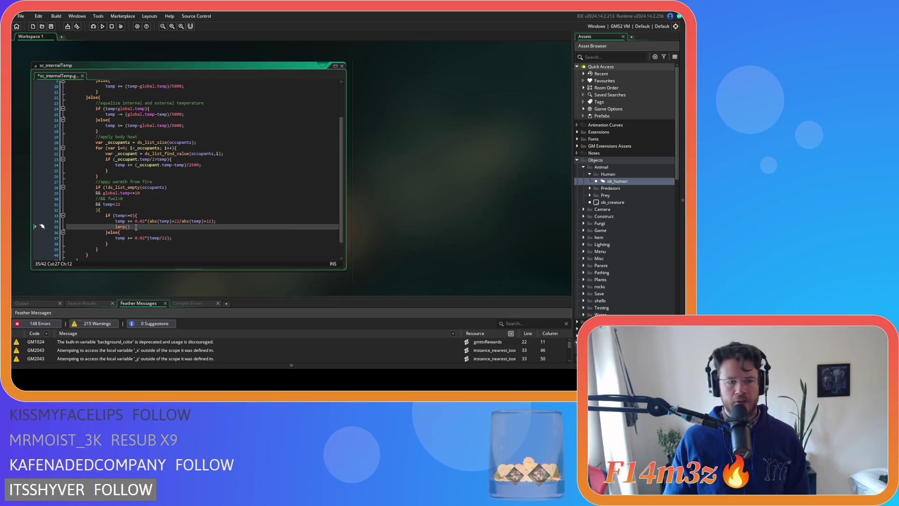
click(128, 227)
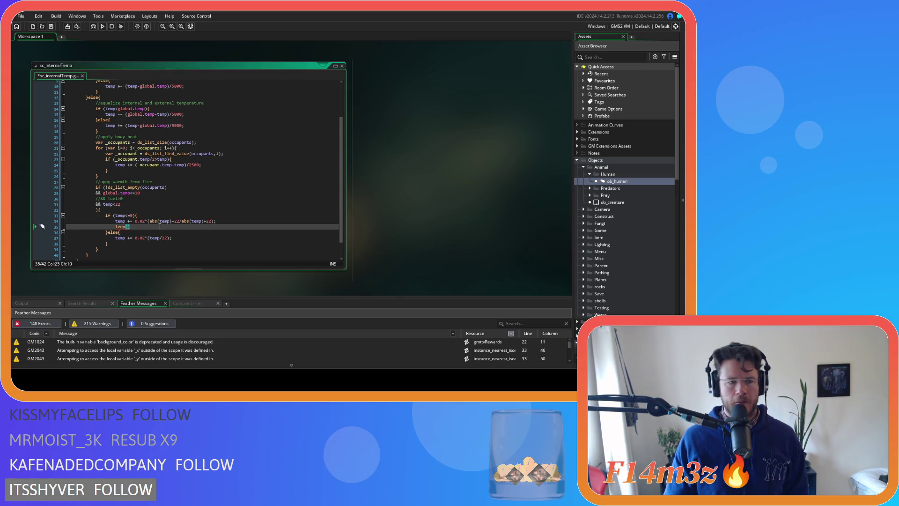
key(Right)
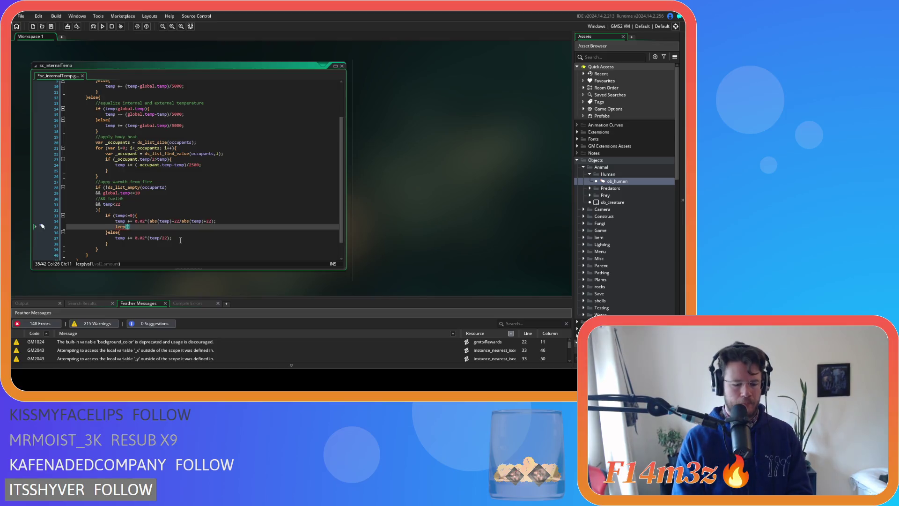
click(120, 225)
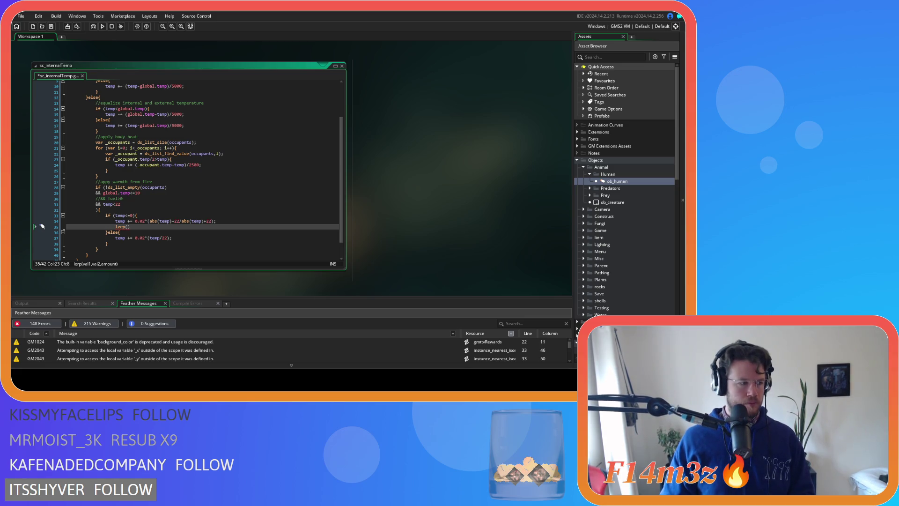
click(172, 226)
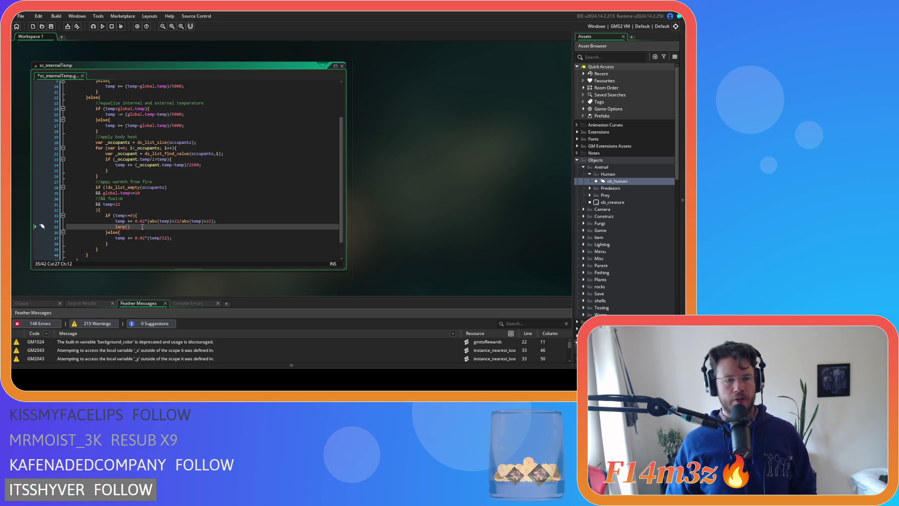
mouse_move(119, 227)
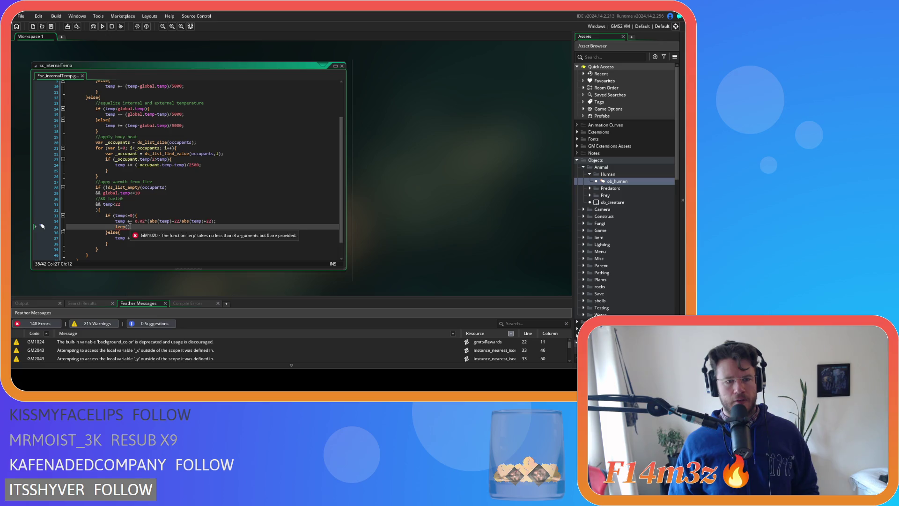
click(127, 228)
key(Right)
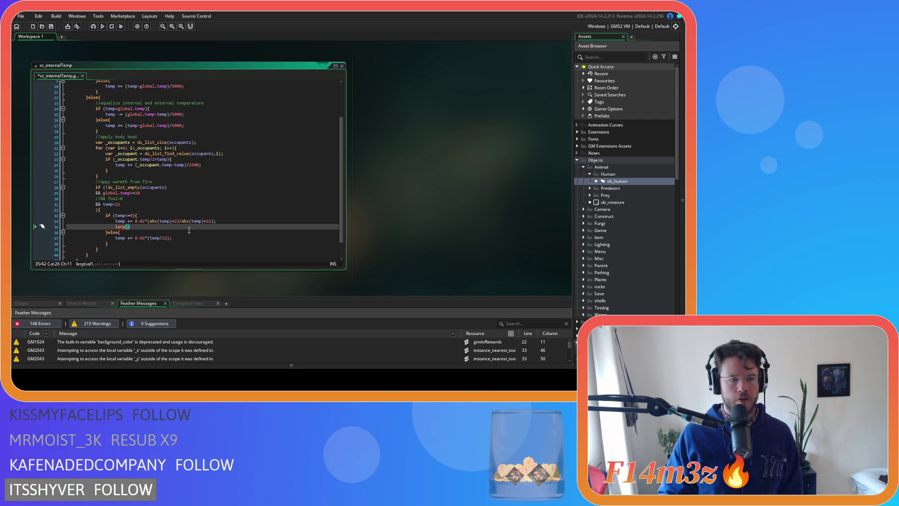
key(Right)
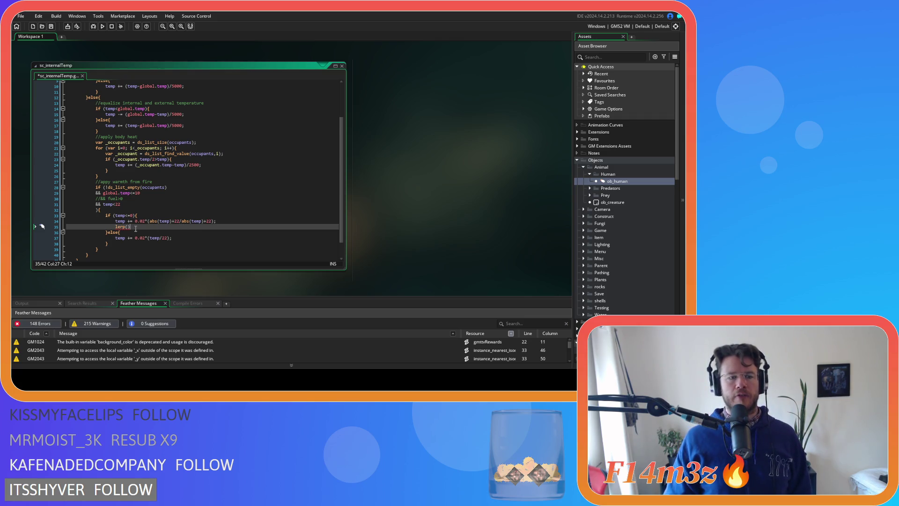
key(Left)
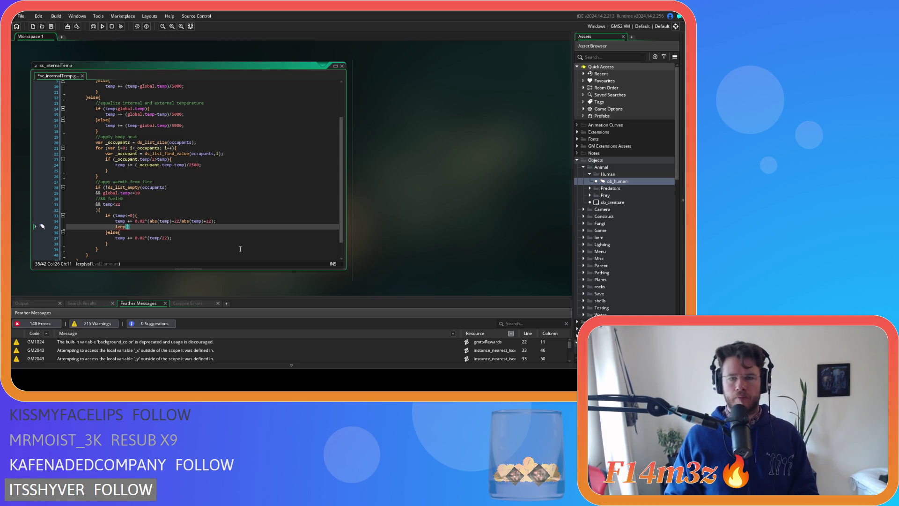
- Fill in line 35 as lerp(temp,22,0.02); with a closing semicolon
text(te)
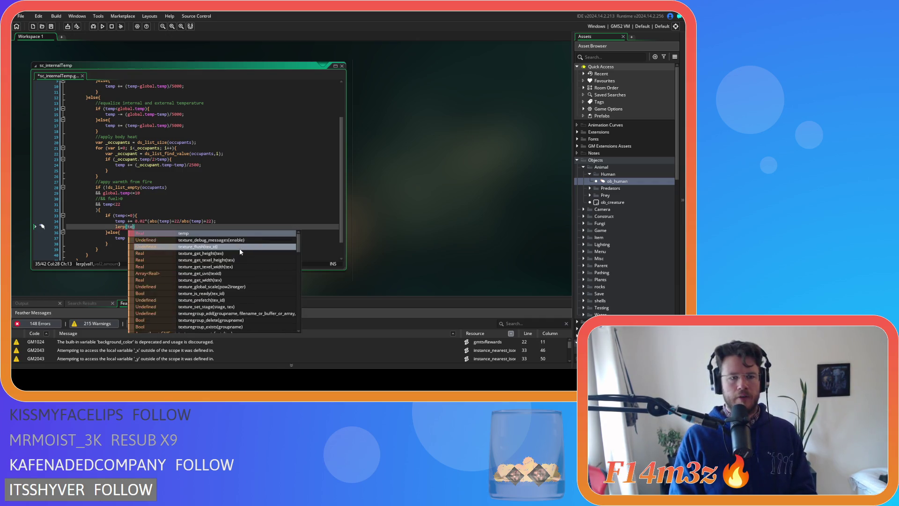
key(BackSpace)
key(BackSpace)
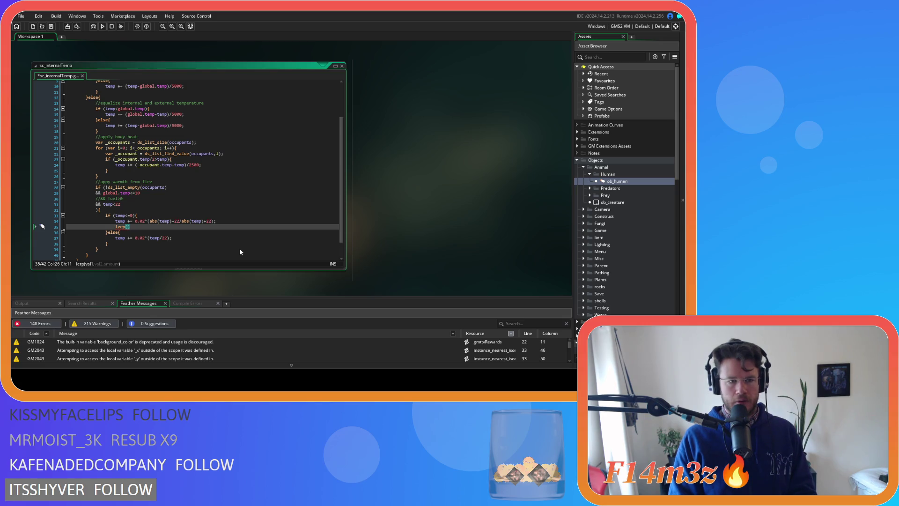
text(temp,22,)
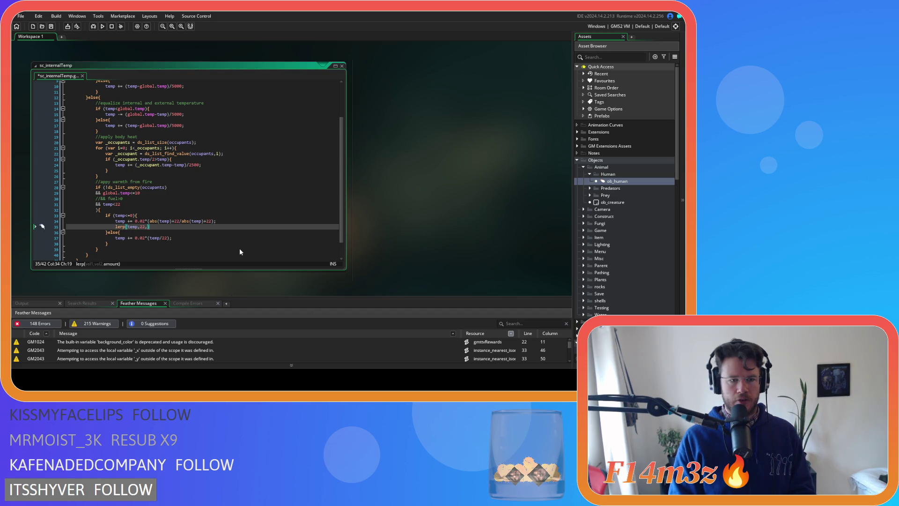
text(0.02)
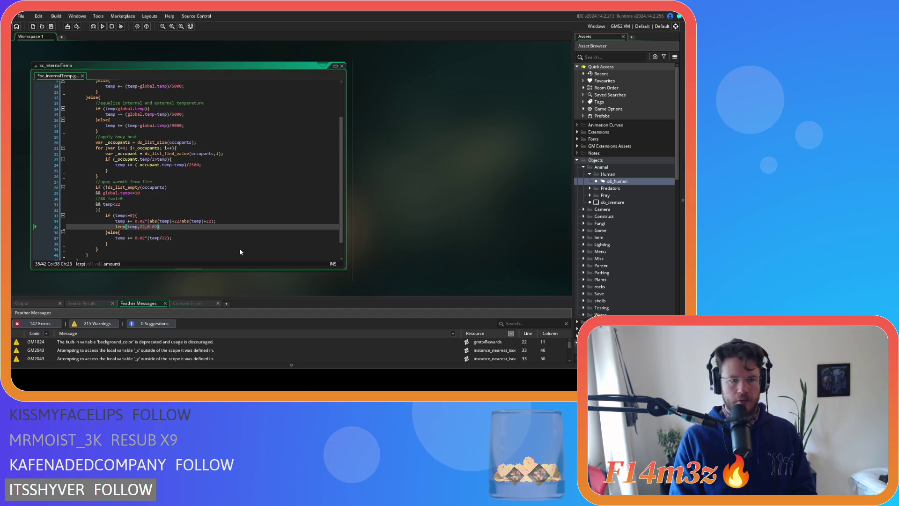
text())
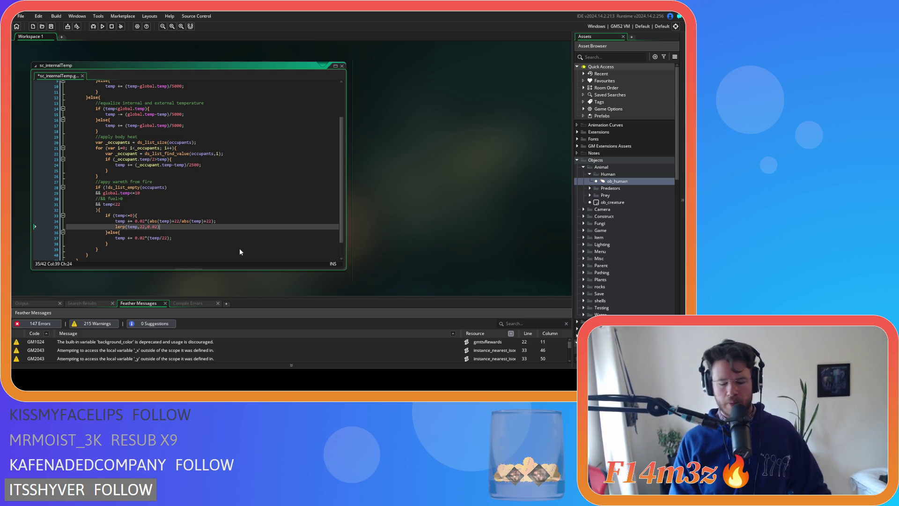
text(;)
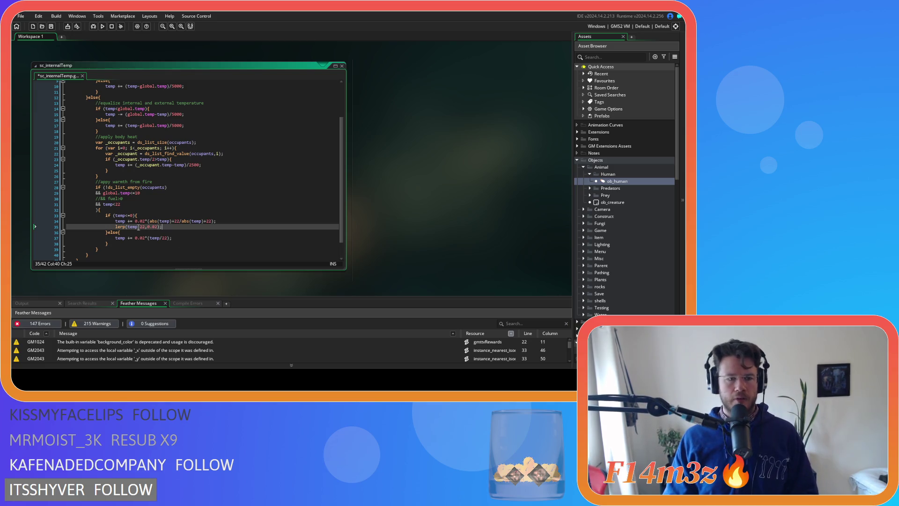
click(115, 227)
- Make the fire line temp += lerp(temp,22,0.02); above the commented-out old if/else, save, and run
text(temp +=)
key(ctrl+z)
key(ctrl+z)
key(ctrl+z)
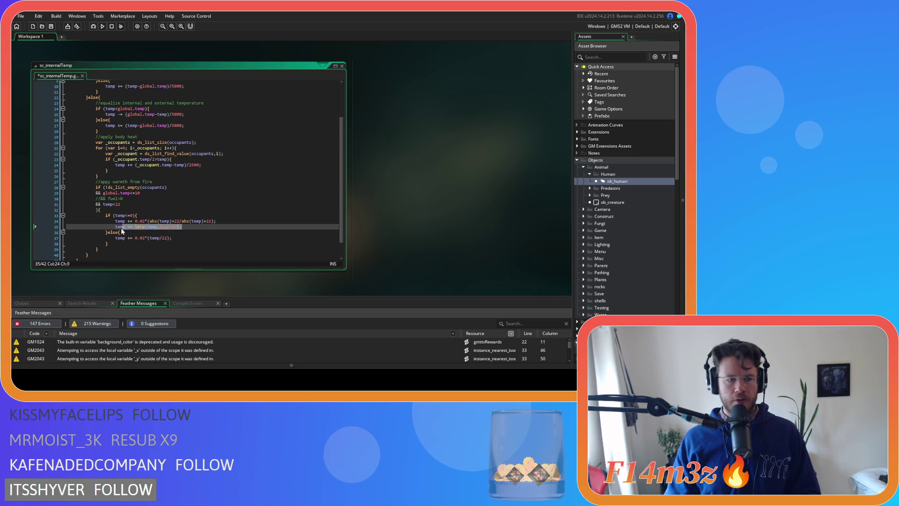
key(ctrl+z)
drag(109, 239, 105, 215)
key(ctrl+k)
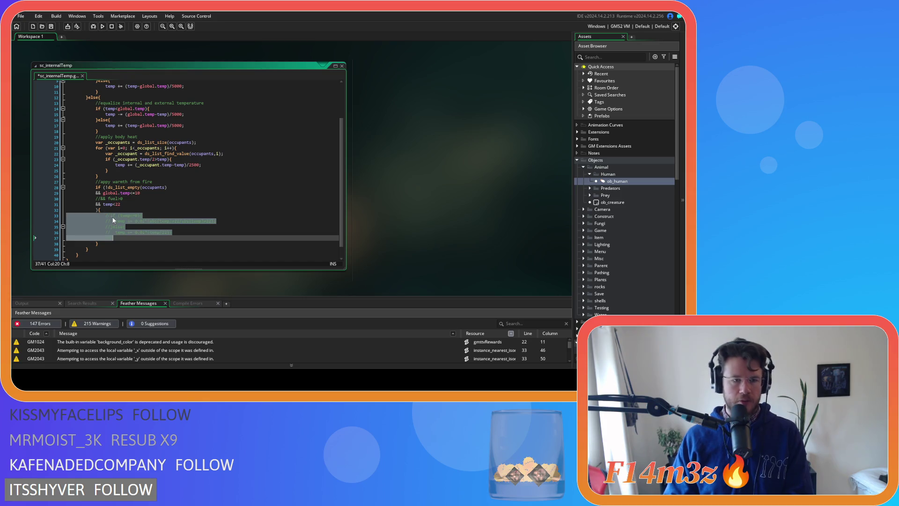
click(104, 216)
text(temp += lerp(temp,22,0.02);)
key(ctrl+s)
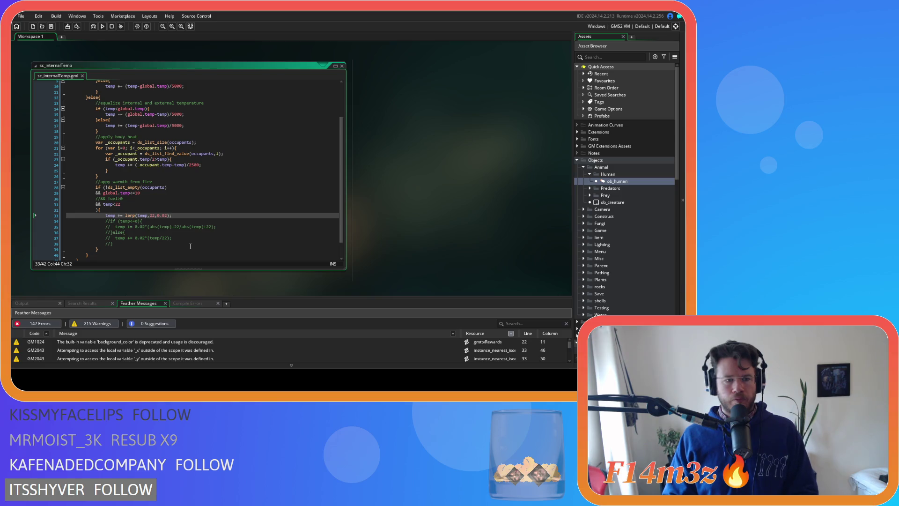
key(F5)
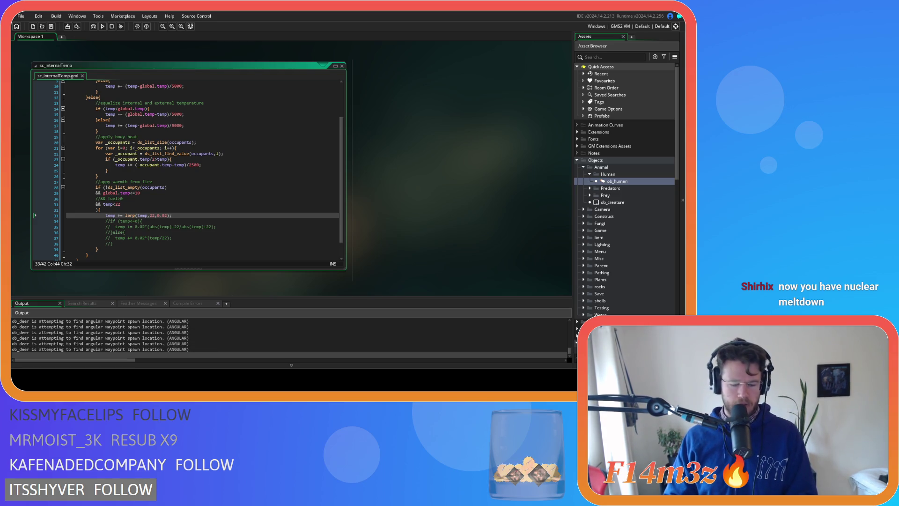
- Expand the Construct objects folder and open ob_hut
click(277, 198)
click(277, 209)
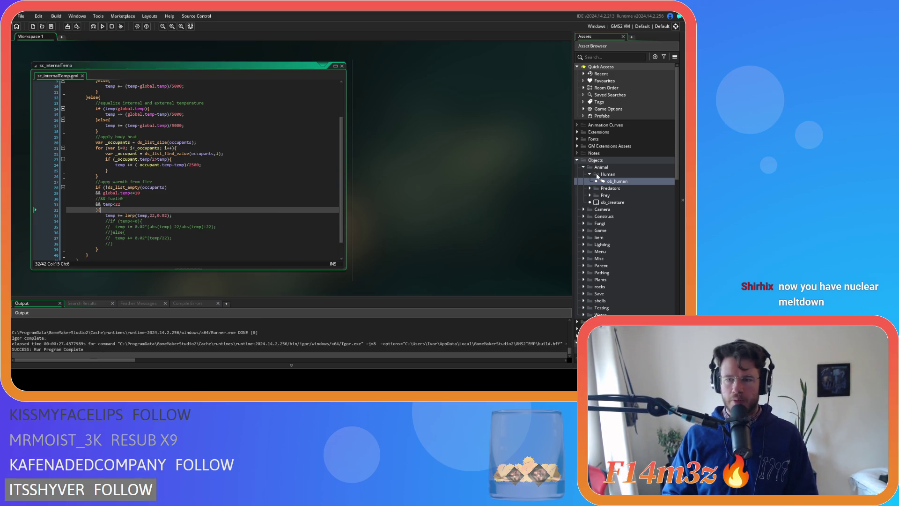
click(583, 217)
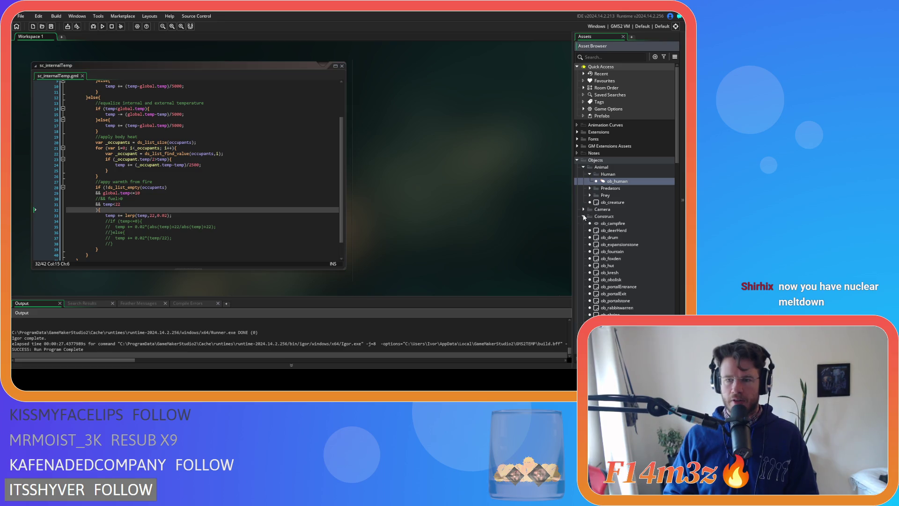
scroll(611, 238, down, 2)
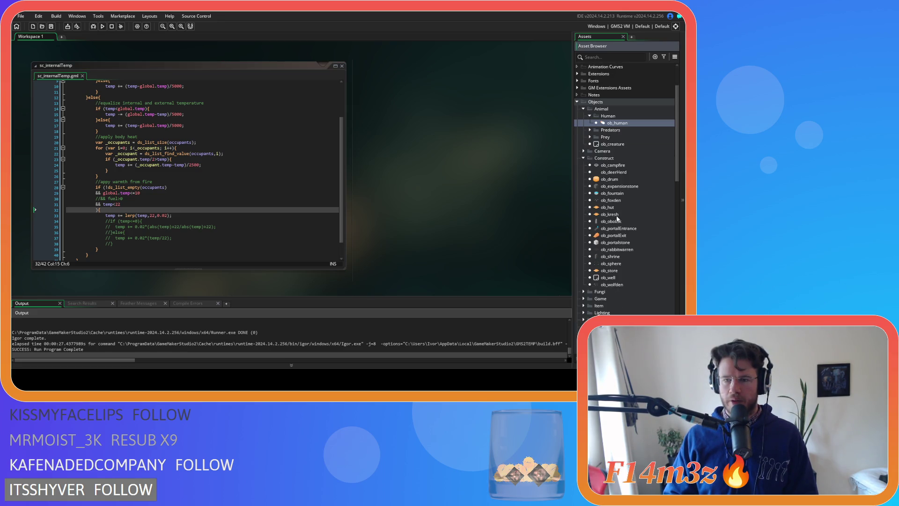
double_click(607, 207)
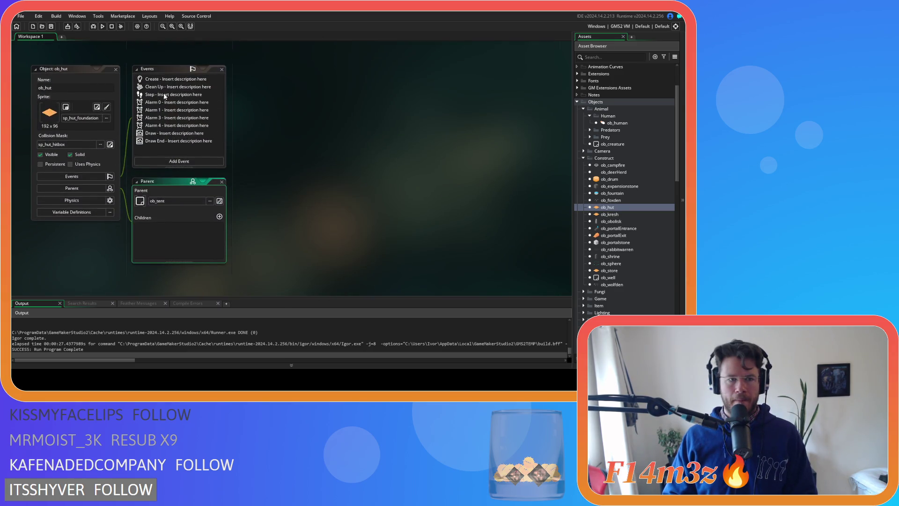
- Open ob_hut's Draw End code and locate the occupants draw_text call on line 43
double_click(163, 142)
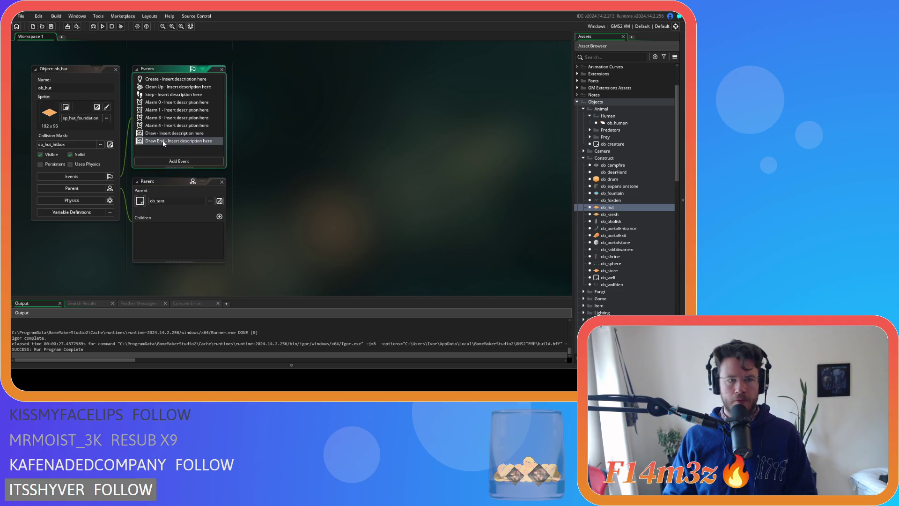
scroll(380, 224, down, 2)
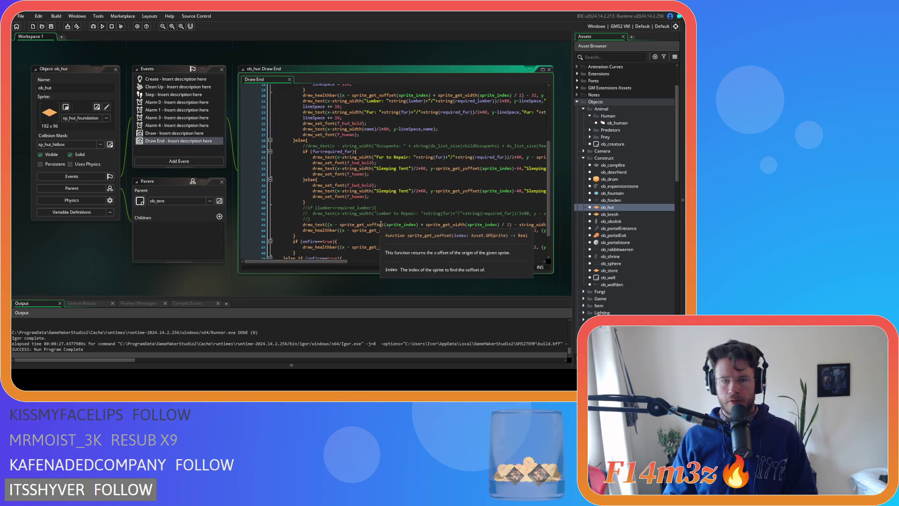
scroll(333, 253, up, 2)
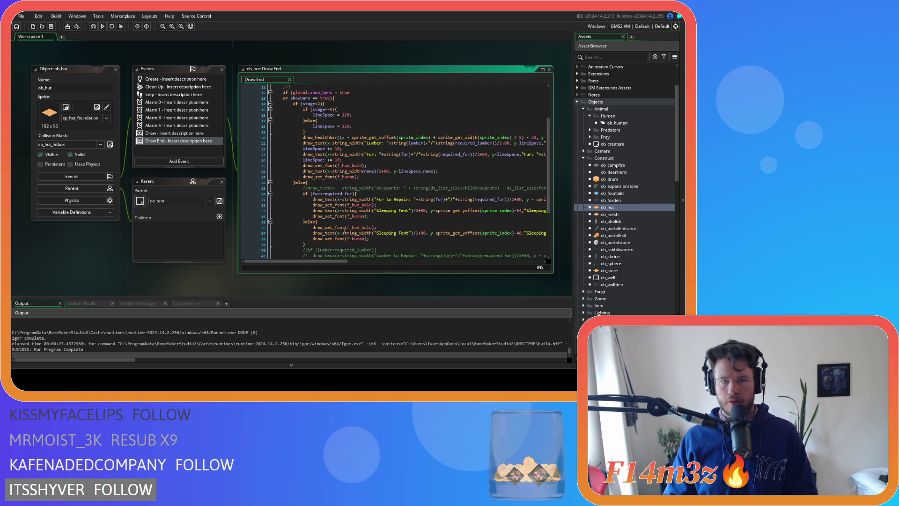
scroll(345, 220, down, 3)
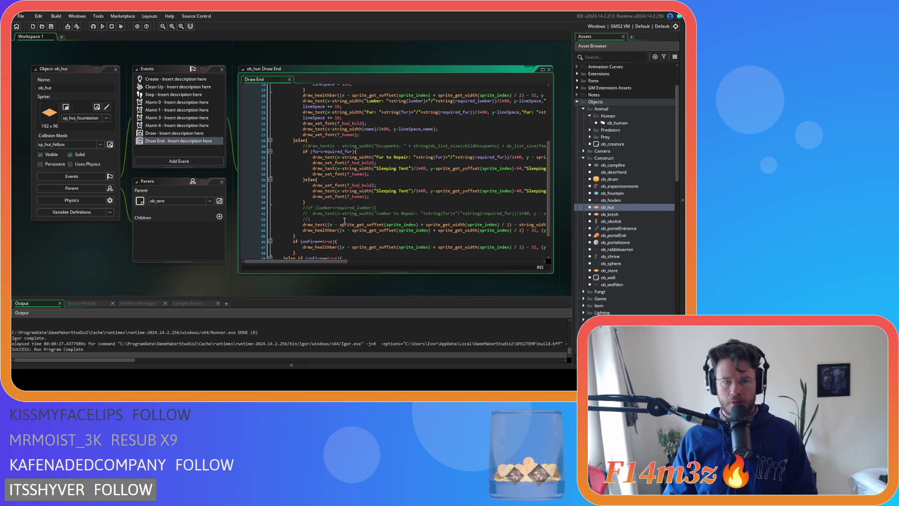
scroll(347, 223, down, 1)
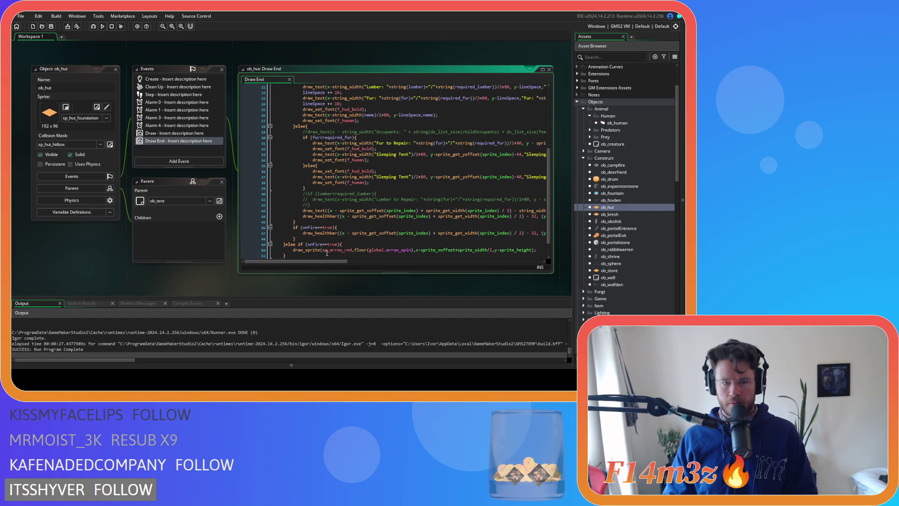
drag(332, 261, 335, 261)
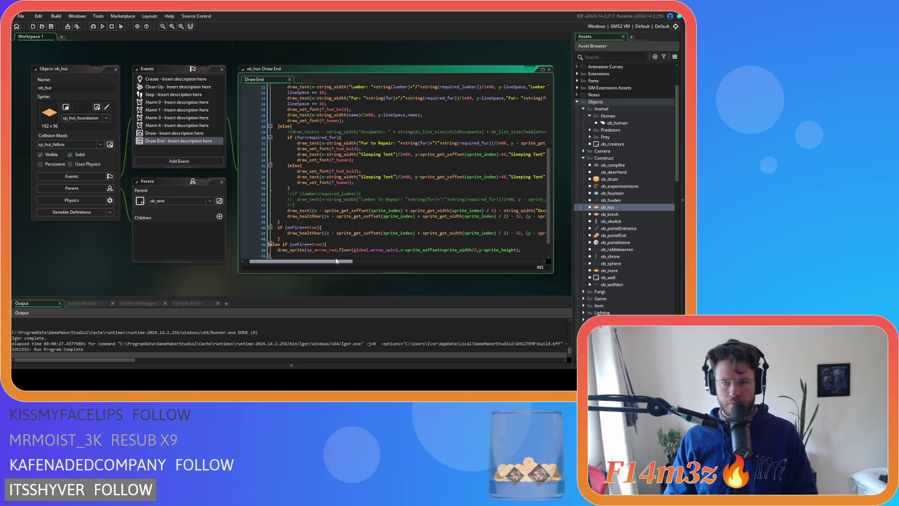
click(301, 187)
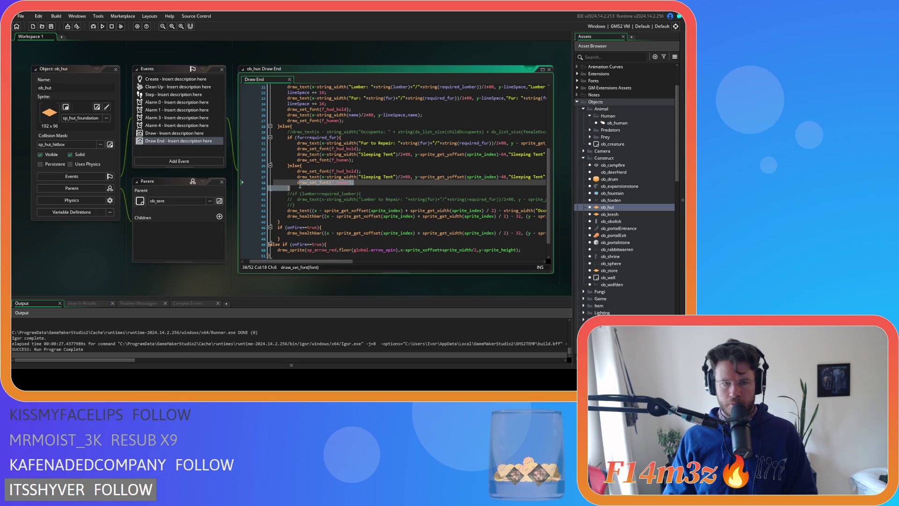
click(332, 257)
click(355, 211)
mouse_move(312, 261)
mouse_down()
mouse_move(507, 263)
mouse_move(302, 257)
mouse_move(378, 254)
mouse_move(314, 244)
mouse_up()
scroll(314, 245, right, 10)
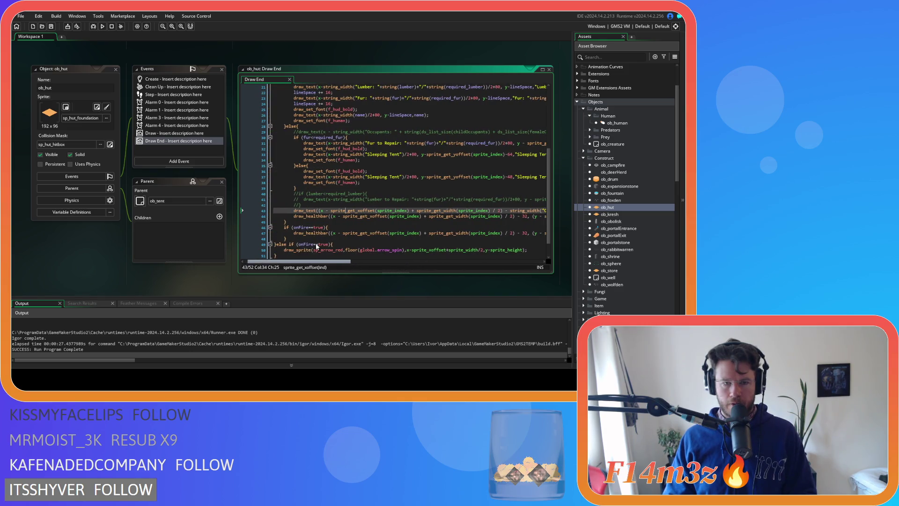
key(Home)
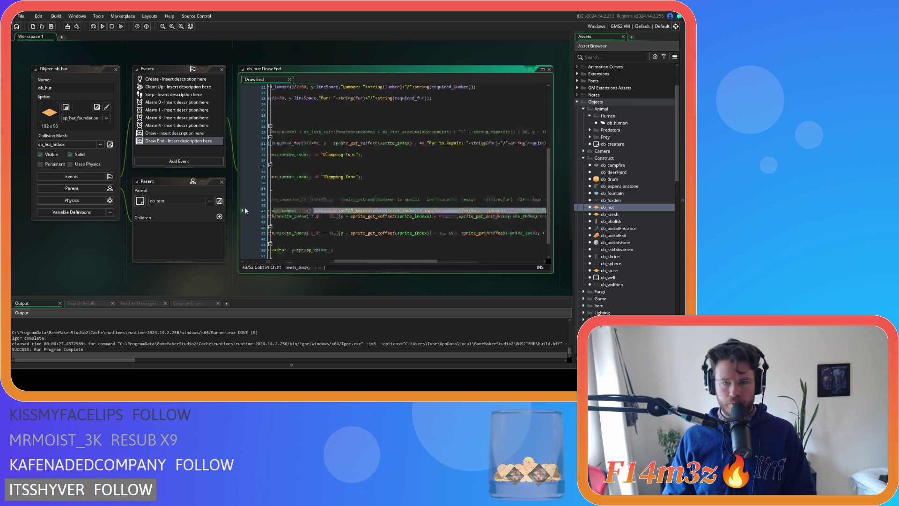
- Duplicate the occupants draw_text line as a new line 45
drag(333, 260, 536, 268)
click(476, 217)
key(Return)
key(ctrl+v)
- Relabel line 45 'Temp:' showing temp followed by "C", dropping the capacity part
drag(459, 262, 287, 261)
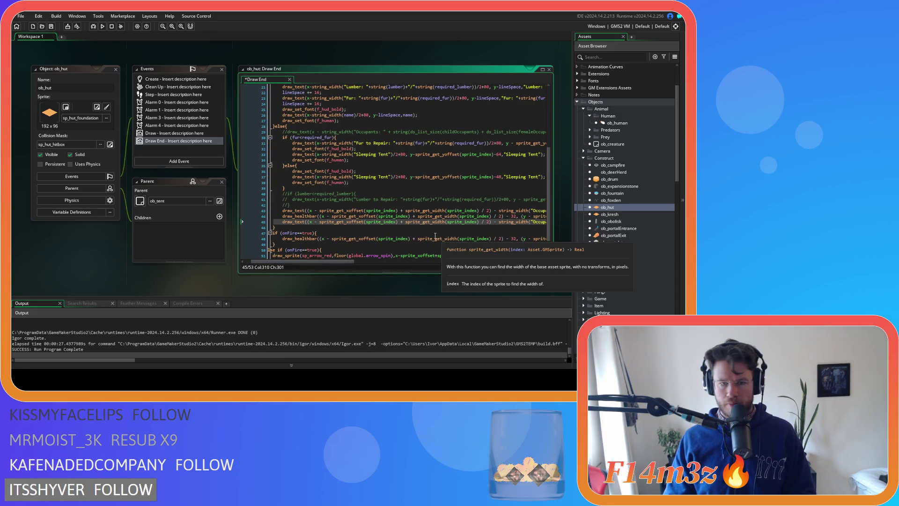
drag(348, 267, 421, 266)
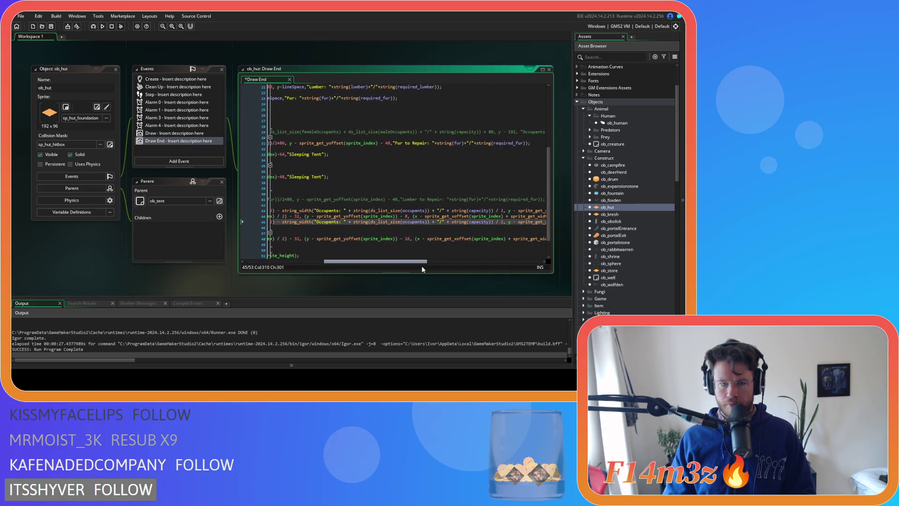
double_click(327, 222)
text(Temp)
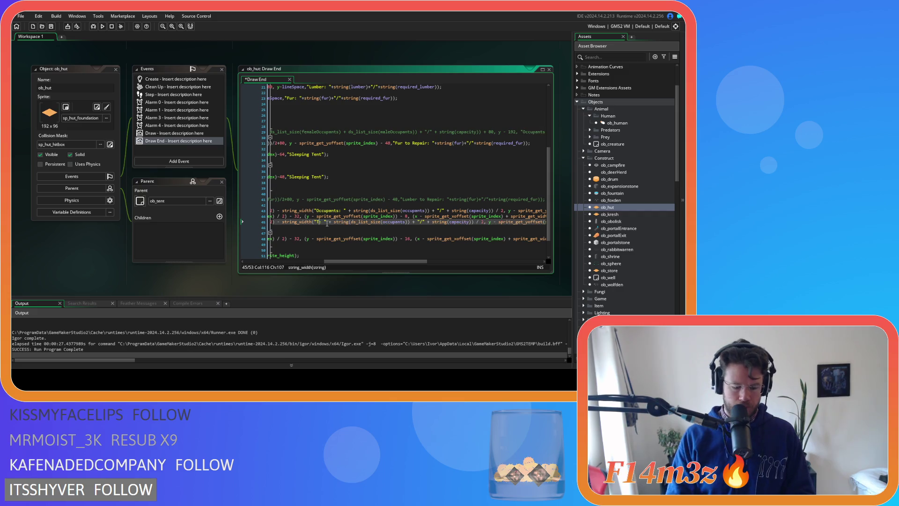
text(:)
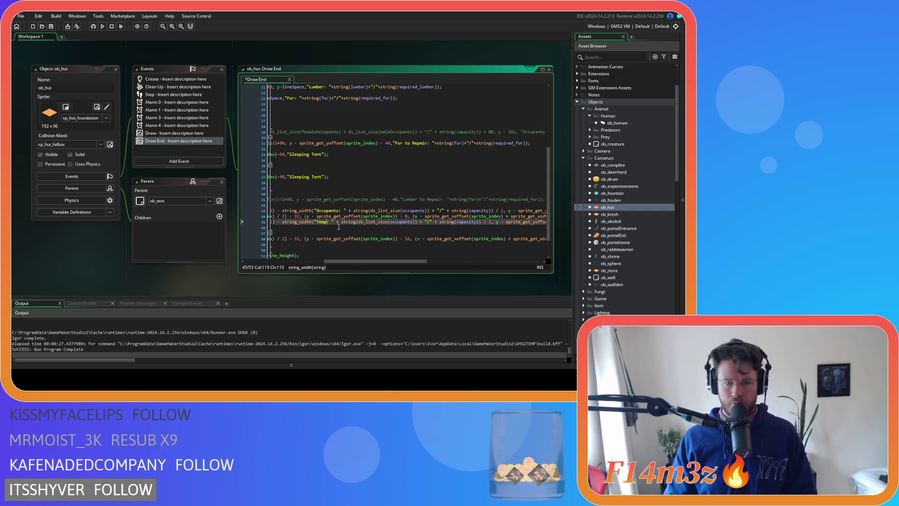
drag(359, 223, 415, 224)
mouse_move(360, 225)
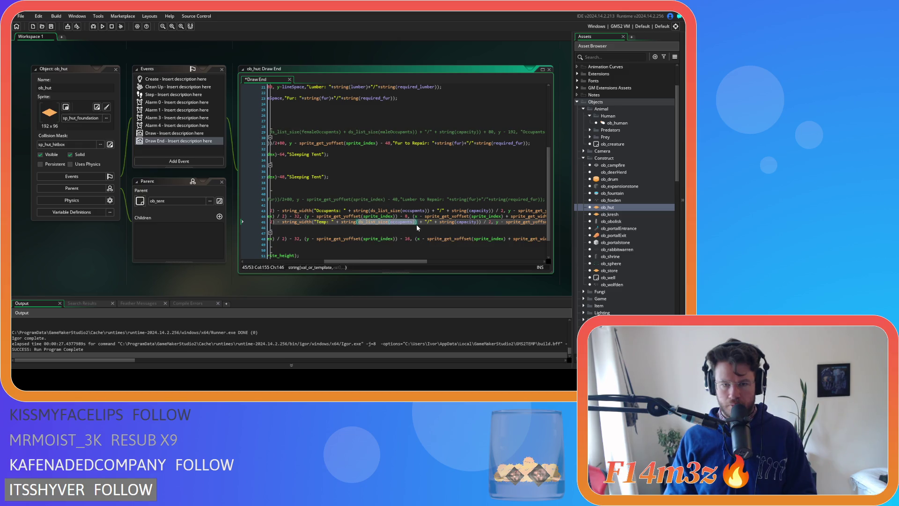
text(mp)
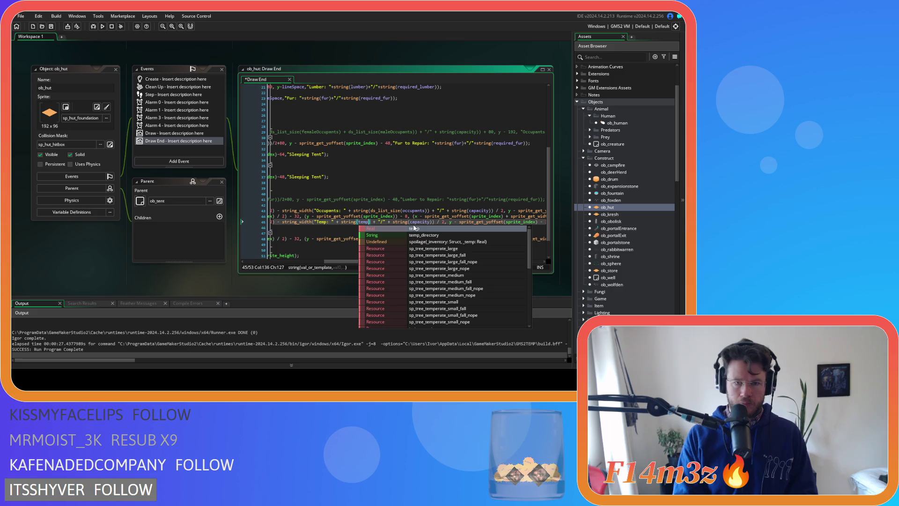
click(382, 222)
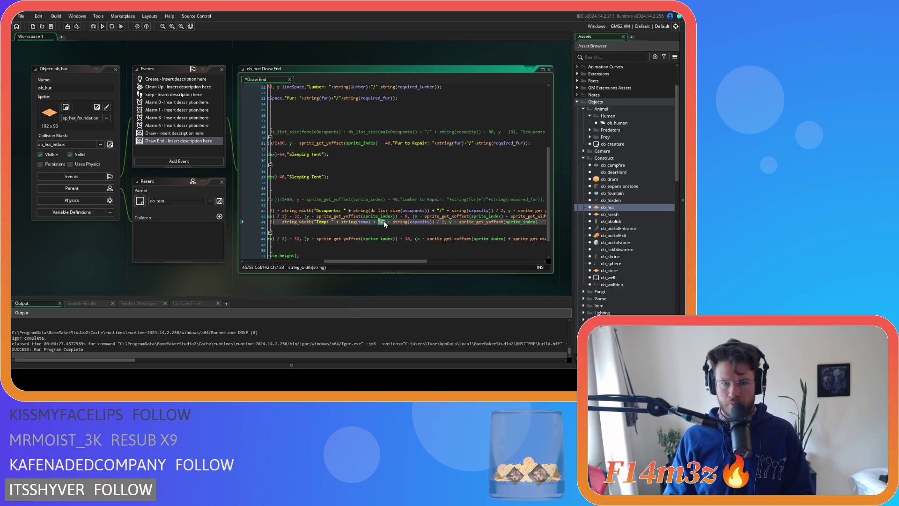
text("C)
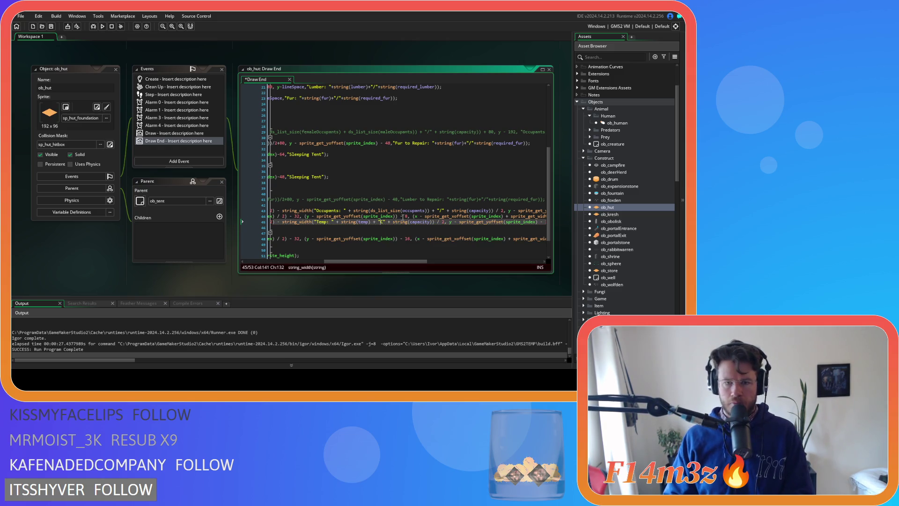
drag(388, 222, 434, 223)
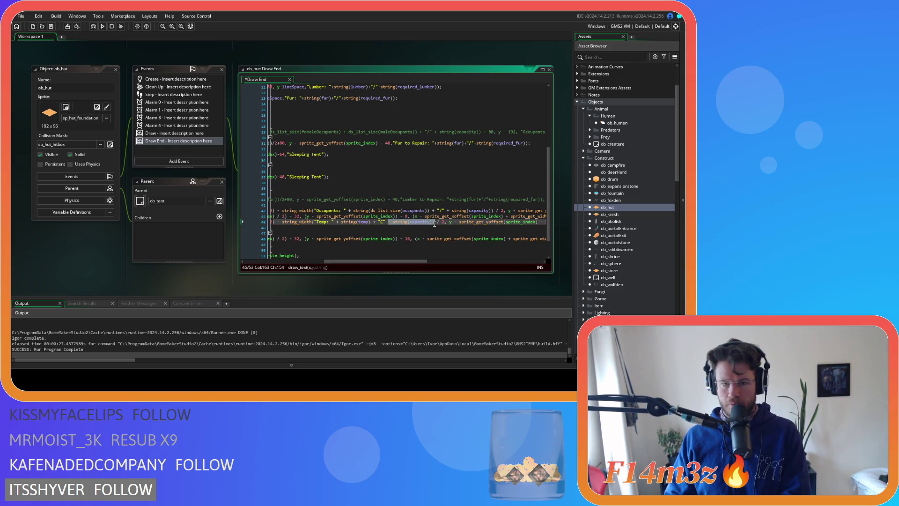
key(BackSpace)
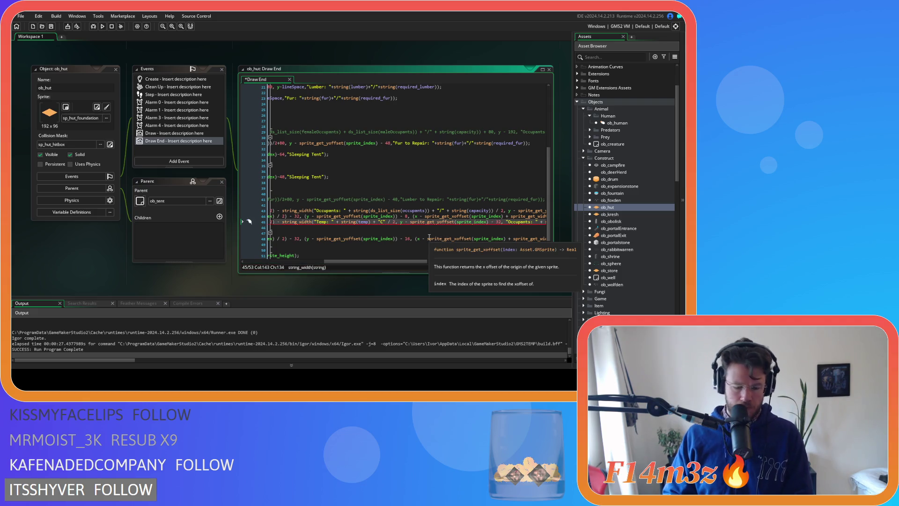
text())
- Change the text-width measurement to 'Temp' and the vertical offset from 32 to 80
drag(411, 257, 486, 259)
double_click(316, 222)
text(Temp: " + string(ds_list_size(occupants)) + "/" + string(capacity));)
double_click(290, 223)
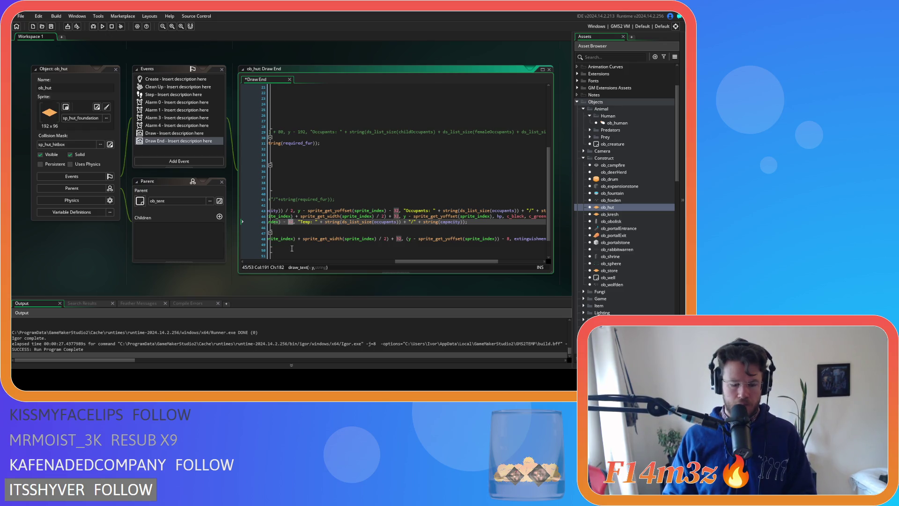
text(80)
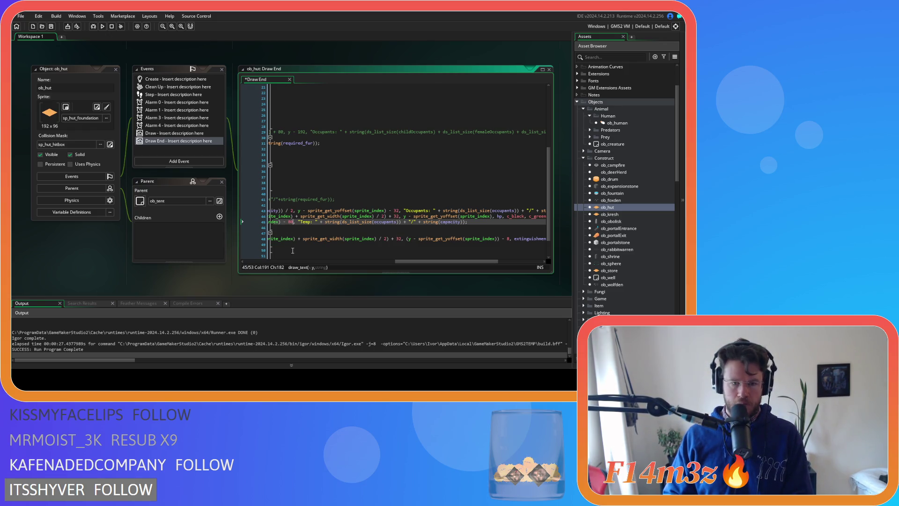
- Replace the remaining occupant count with temp, "/" with C, delete capacity, then rebuild
mouse_move(434, 261)
mouse_down()
mouse_move(302, 261)
mouse_move(434, 266)
mouse_up()
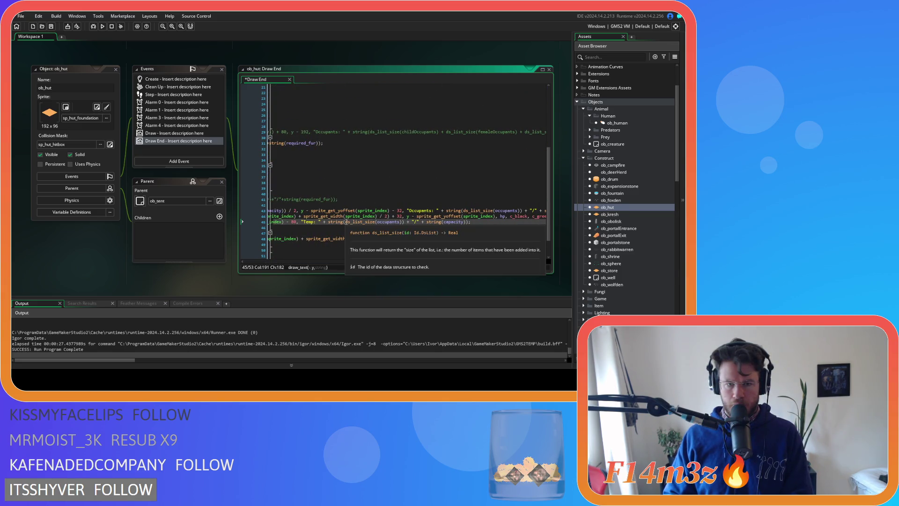
click(401, 223)
text(temp)
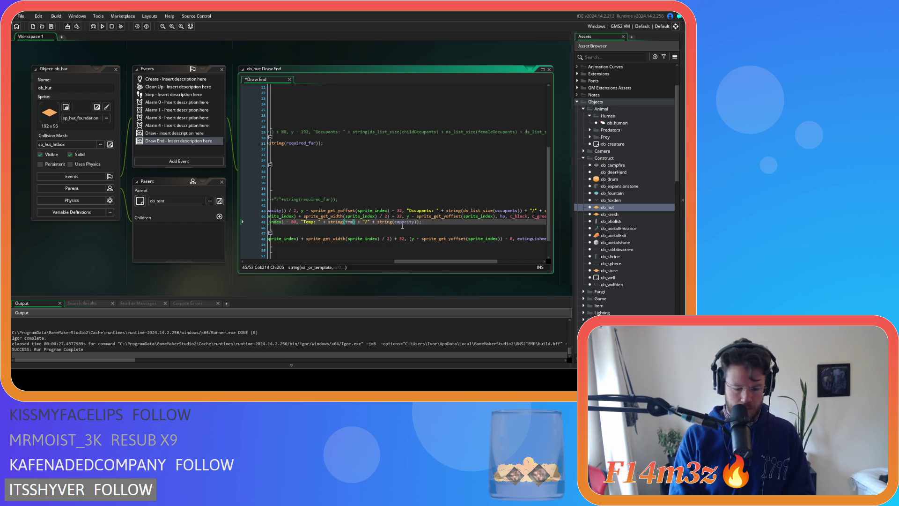
double_click(366, 222)
text(C)
drag(373, 222, 417, 221)
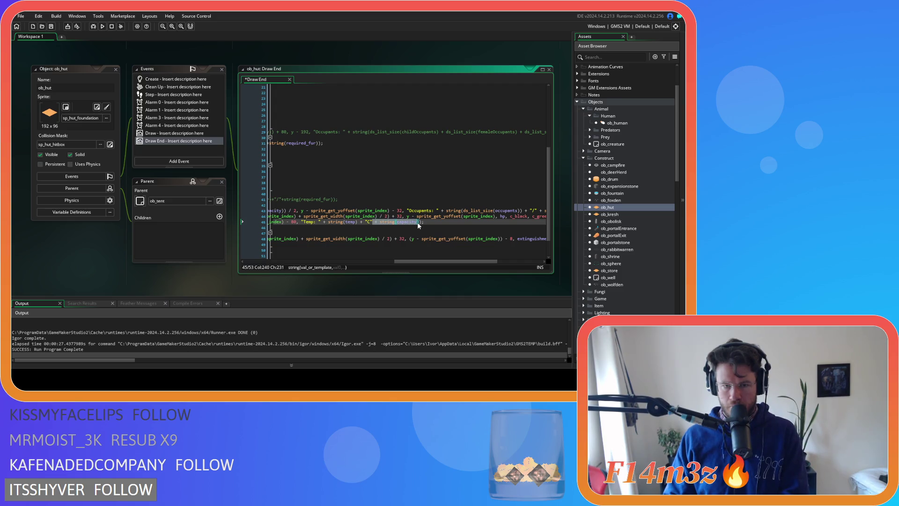
key(BackSpace)
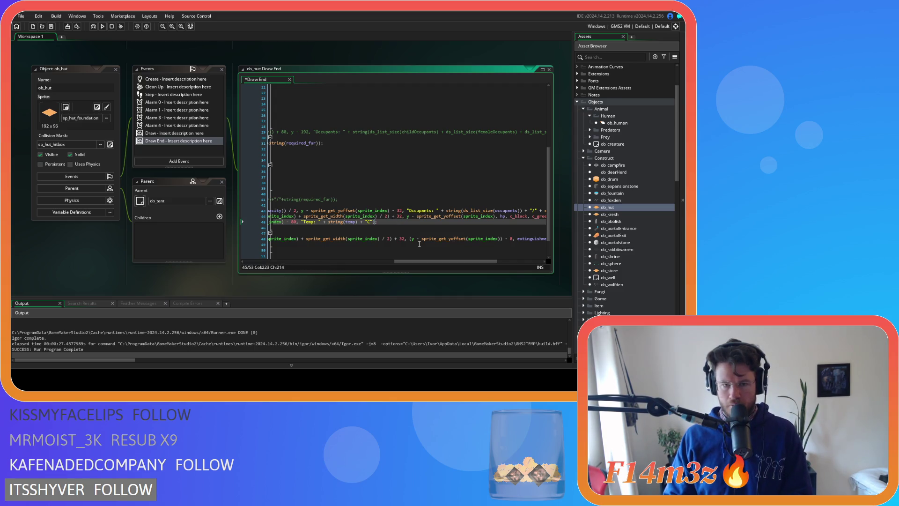
drag(424, 262, 409, 249)
key(shift+Home)
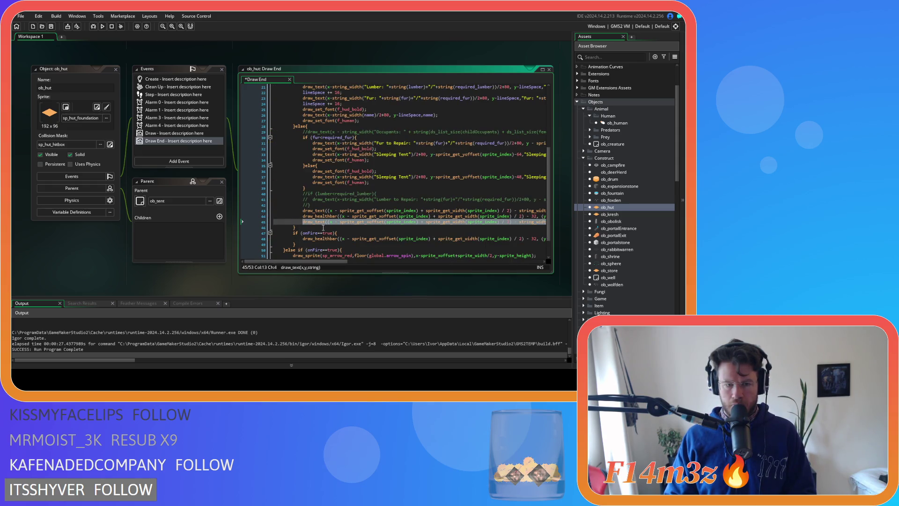
key(F5)
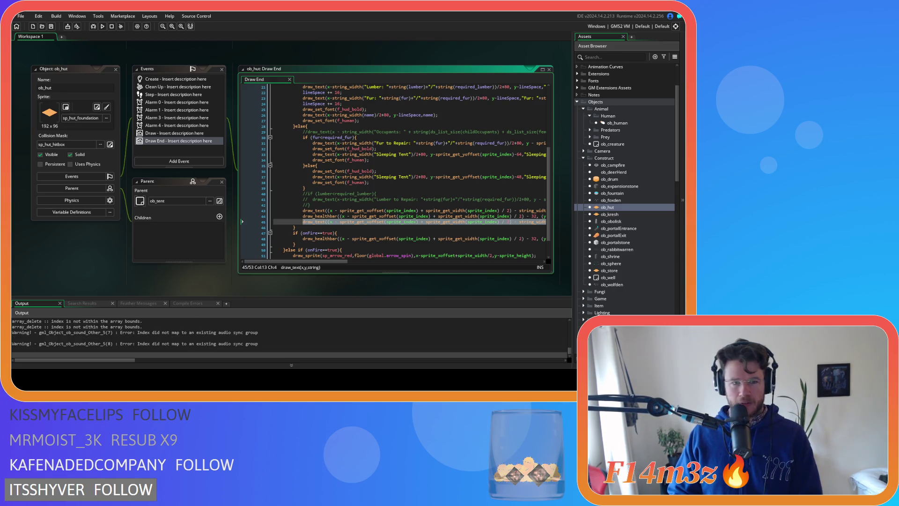
- Run the game to test the hut's "Temp: " + string(temp) + "C" label and review the Output log
mouse_move(327, 263)
mouse_down()
mouse_move(511, 268)
mouse_move(360, 266)
mouse_move(448, 264)
mouse_up()
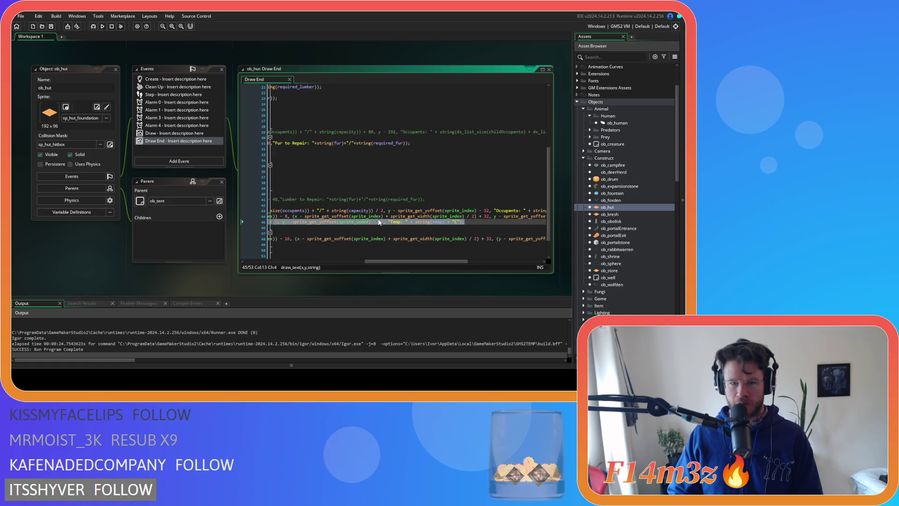
- Change line 45's fixed label offset to - sprite_get_height(sprite_index) / 2 and run the game
mouse_move(387, 260)
mouse_down()
mouse_move(290, 257)
mouse_move(379, 262)
mouse_up()
double_click(396, 222)
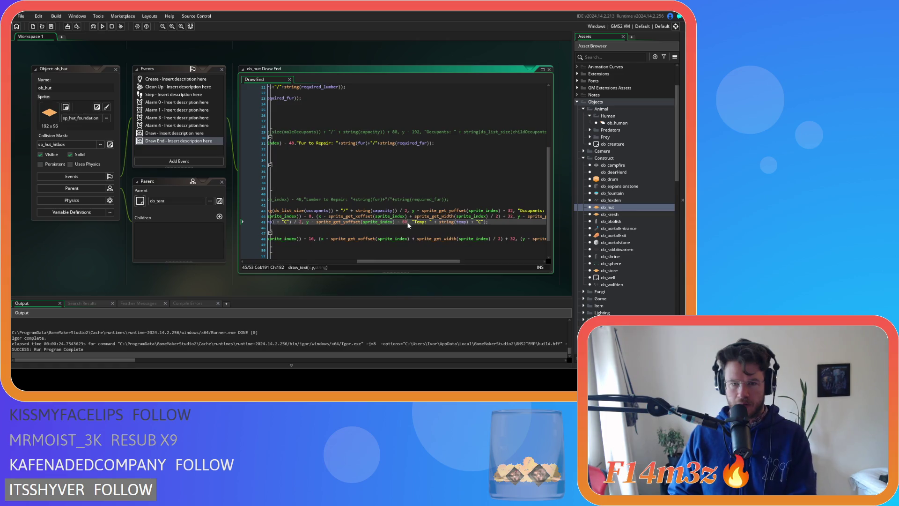
text(- )
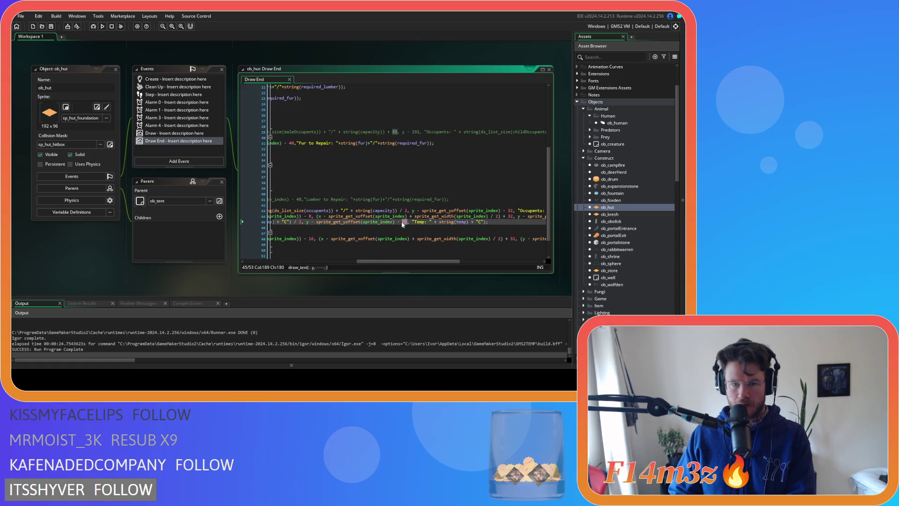
text(sprite)
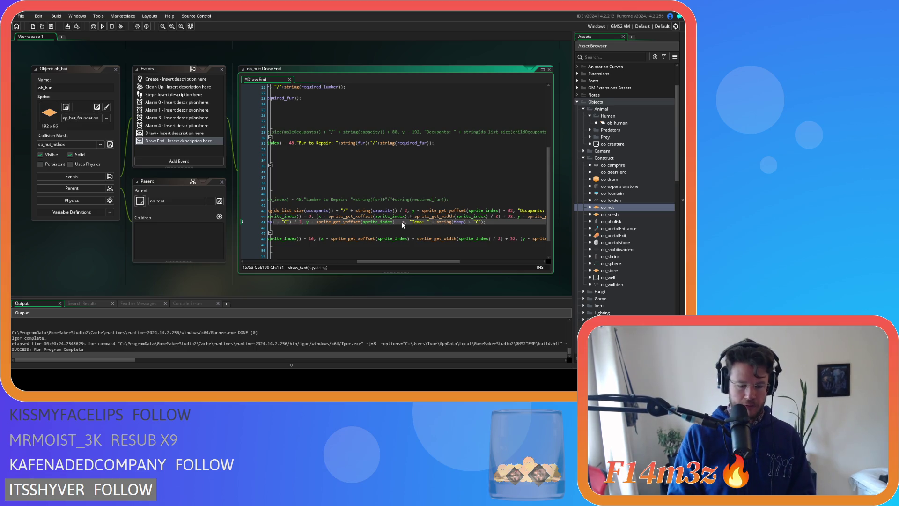
text(e_get_h)
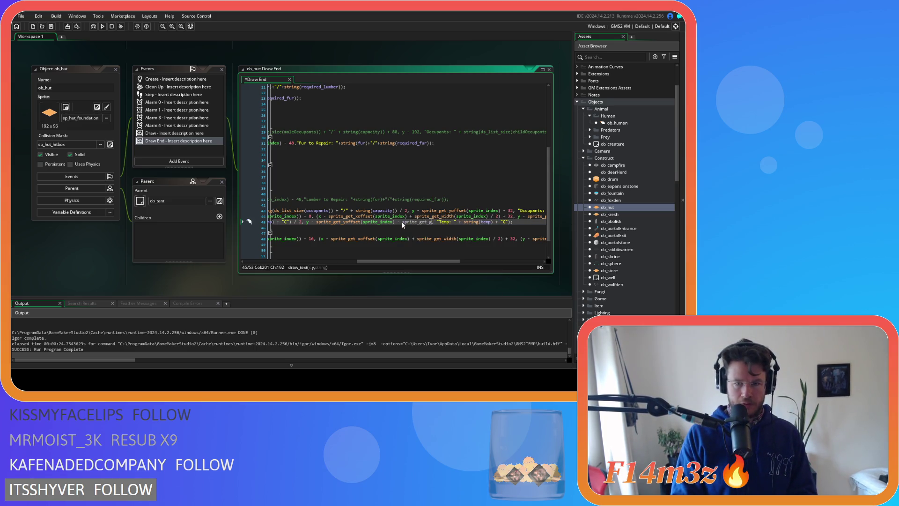
key(Return)
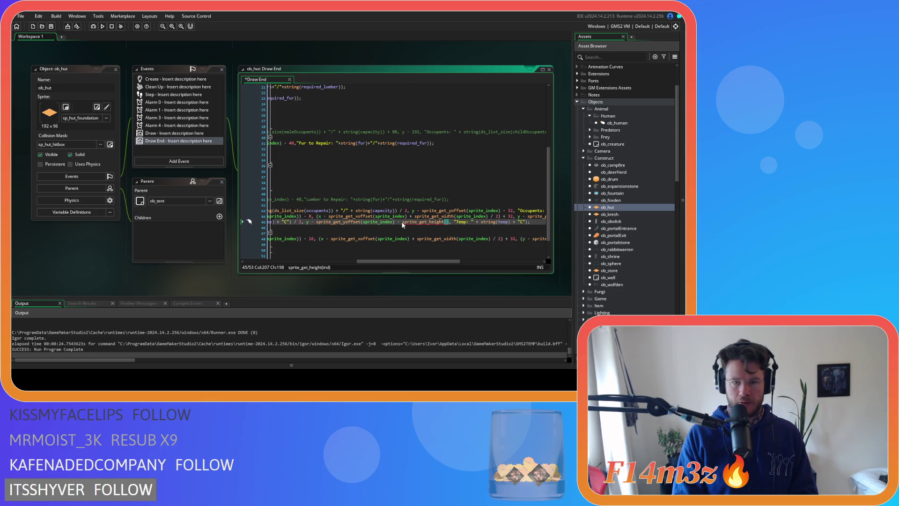
text(sprite_index))
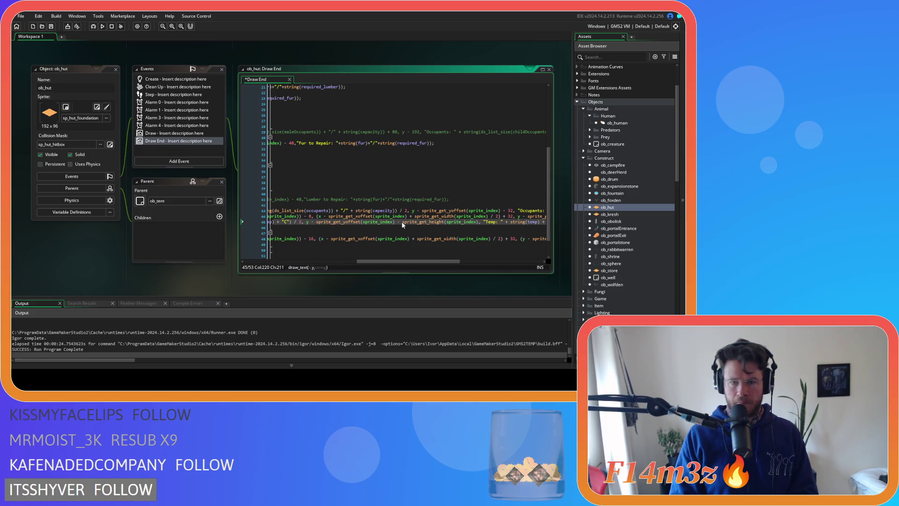
text( / 2)
key(F5)
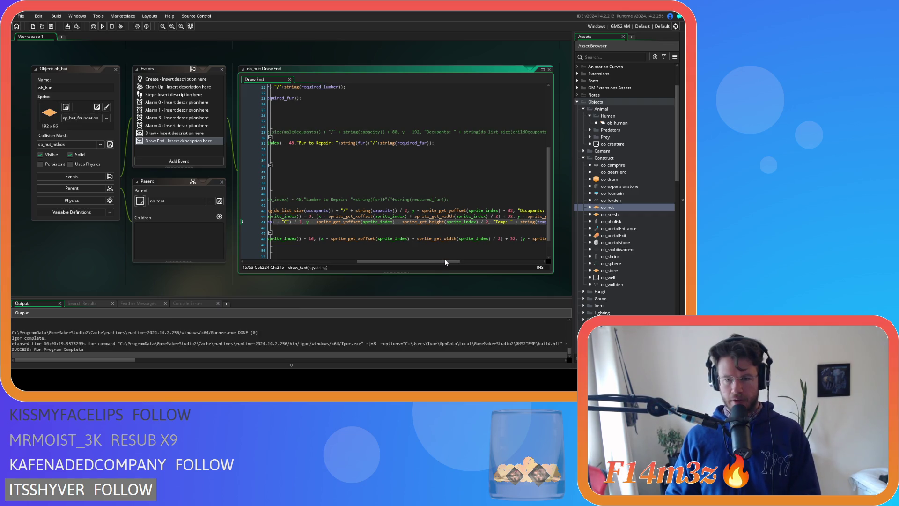
- Run the game again to check the label drawn half the sprite's height above the hut
mouse_move(444, 260)
mouse_down()
mouse_move(435, 263)
mouse_move(447, 263)
mouse_up()
click(393, 223)
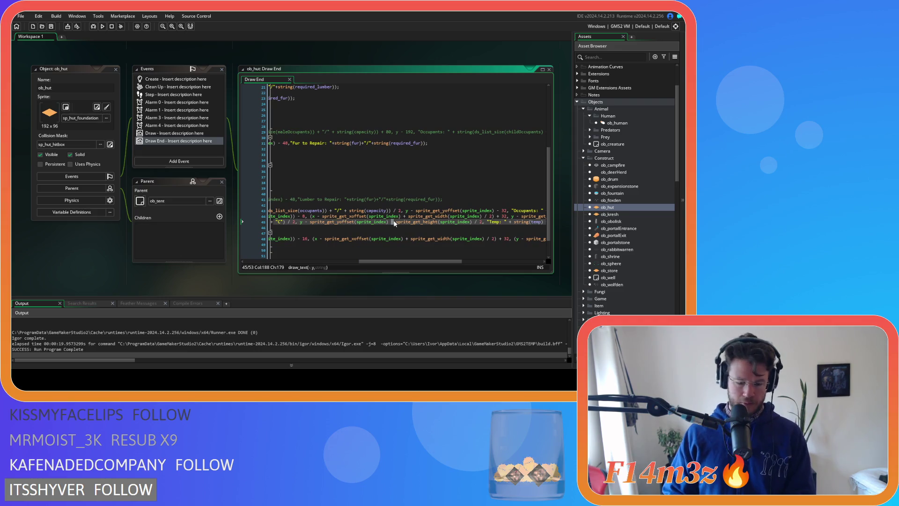
key(F5)
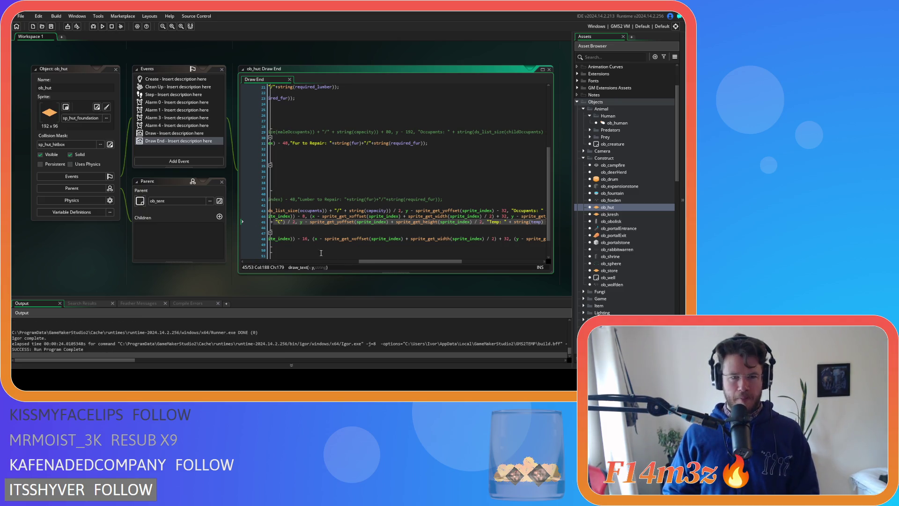
mouse_move(396, 261)
mouse_down()
mouse_move(296, 257)
mouse_move(451, 265)
mouse_move(316, 259)
mouse_move(380, 264)
mouse_move(308, 212)
mouse_up()
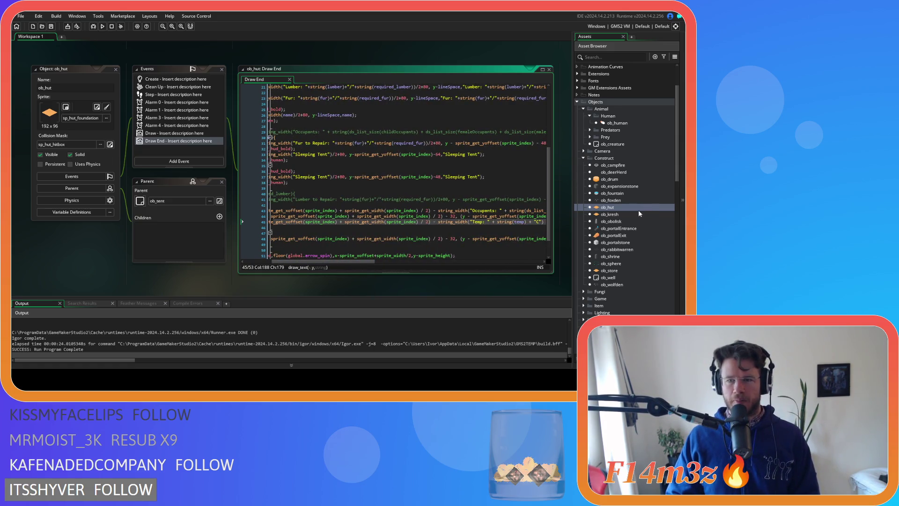
- Open sc_internalTemp from the Asset Browser's Game scripts and go to the end of line 33
scroll(626, 235, down, 15)
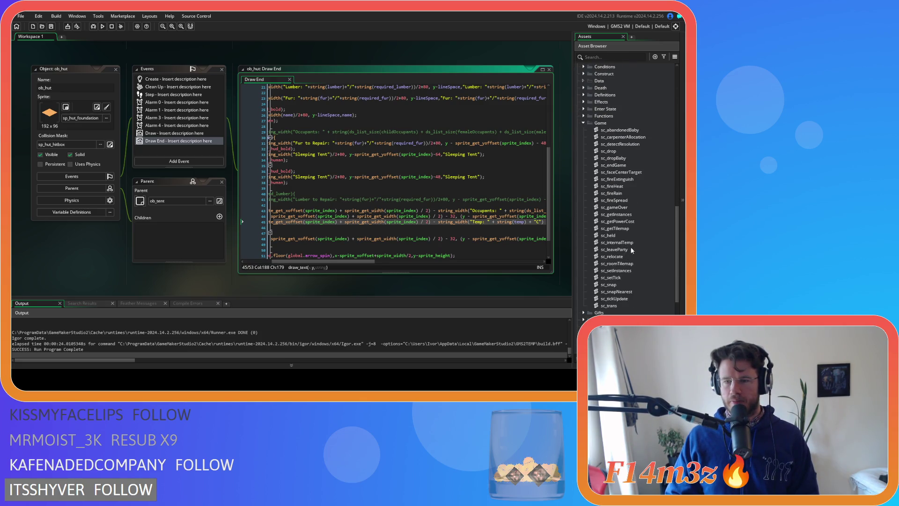
double_click(627, 243)
click(197, 213)
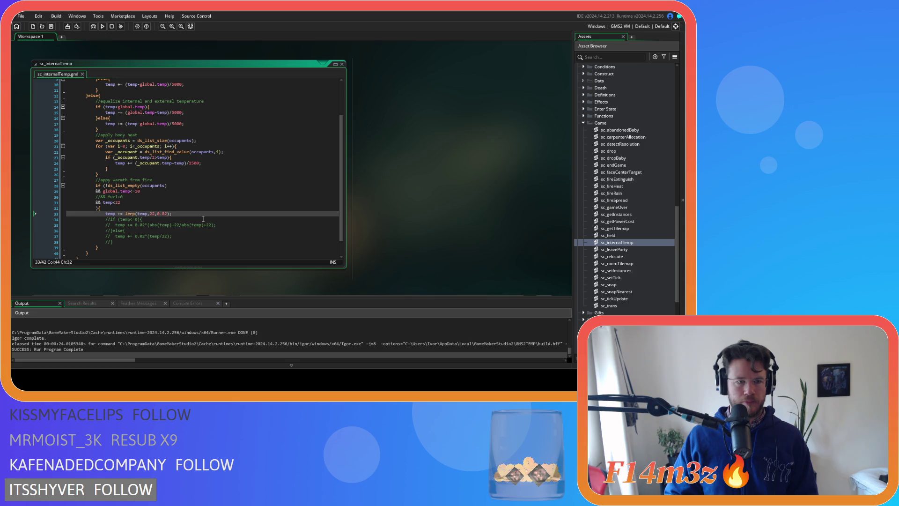
- Copy line 13's 'equalize internal and external temperature' comment over line 6's comment and save
scroll(203, 219, up, 2)
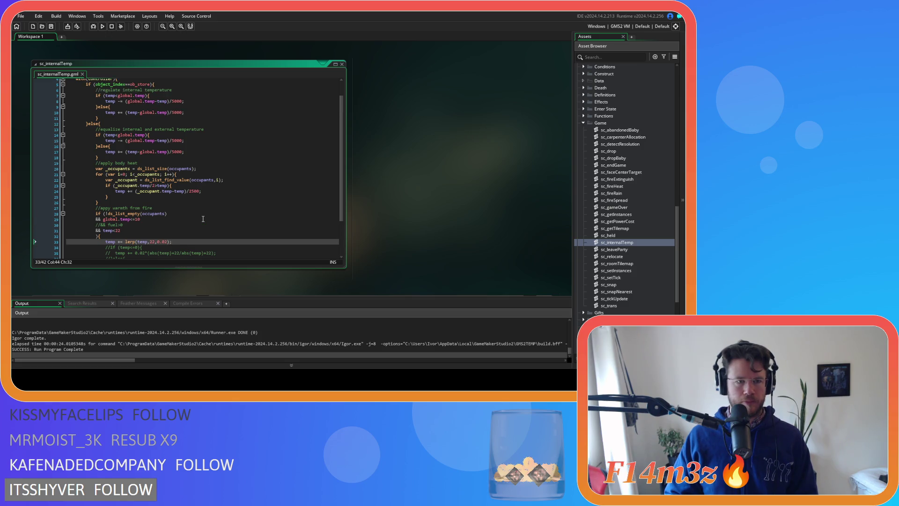
scroll(203, 219, up, 1)
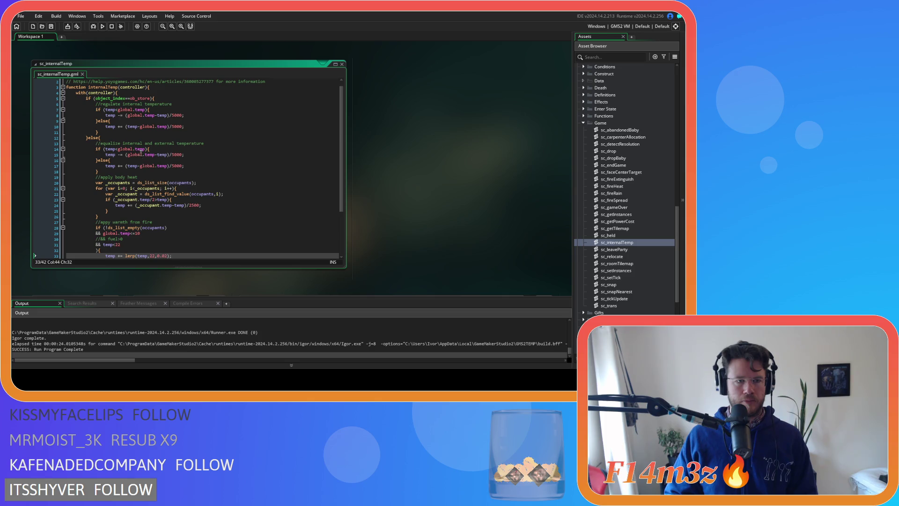
drag(210, 143, 99, 143)
key(ctrl+c)
drag(177, 103, 100, 103)
key(ctrl+v)
click(237, 137)
click(243, 154)
key(ctrl+s)
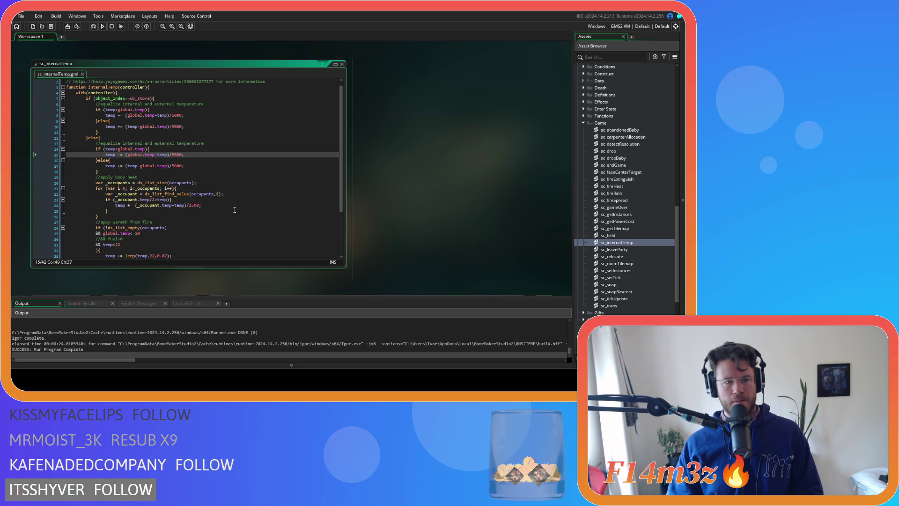
scroll(235, 210, down, 2)
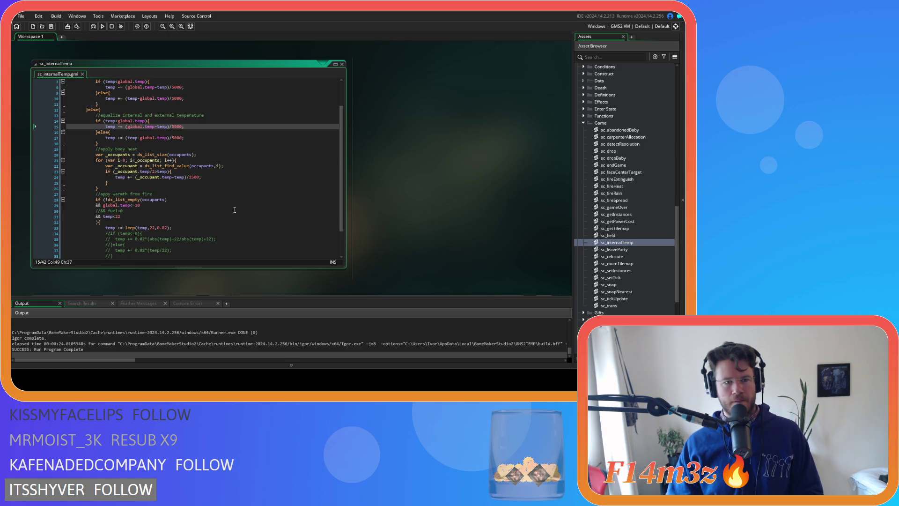
scroll(235, 210, down, 2)
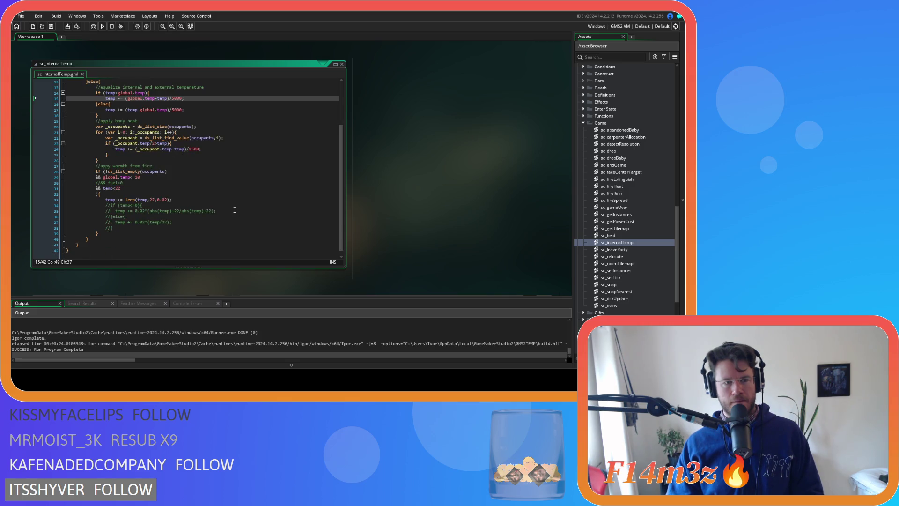
scroll(235, 210, up, 4)
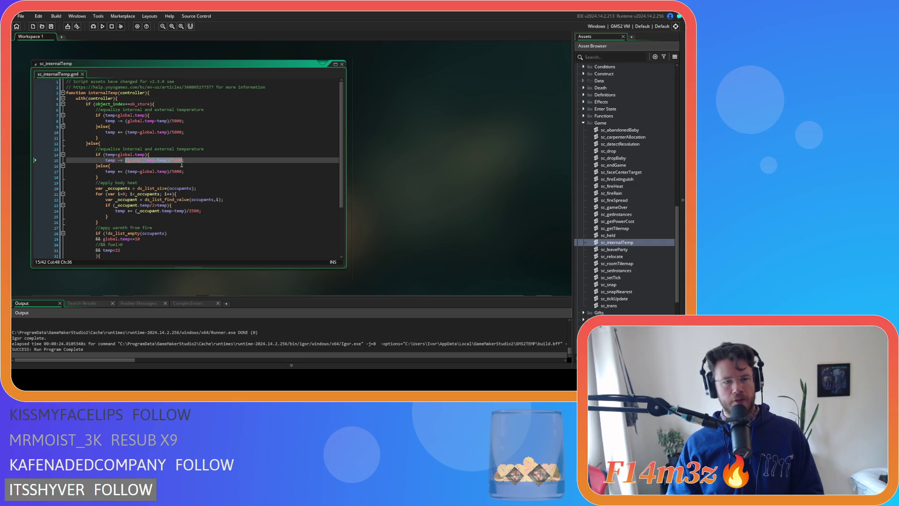
- In the second equalize block, change line 15 to += and line 17 to -=
drag(186, 161, 108, 161)
click(187, 161)
click(216, 160)
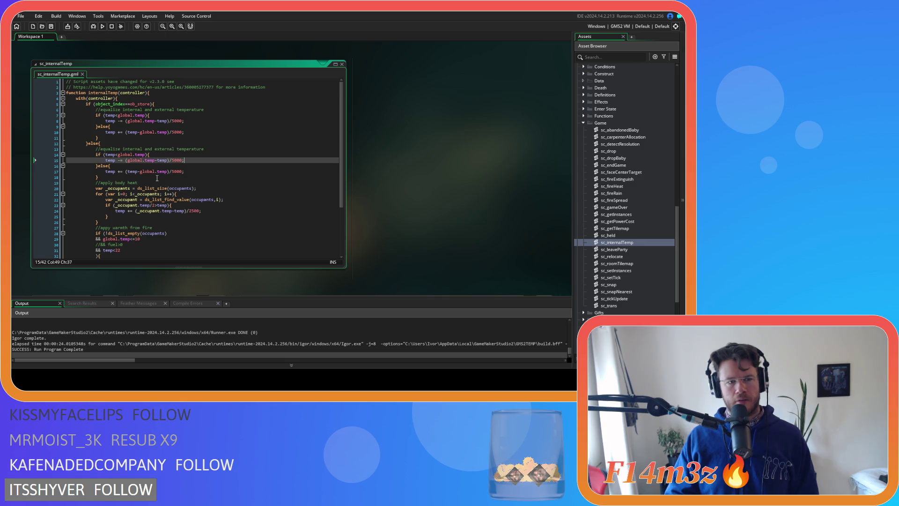
click(119, 161)
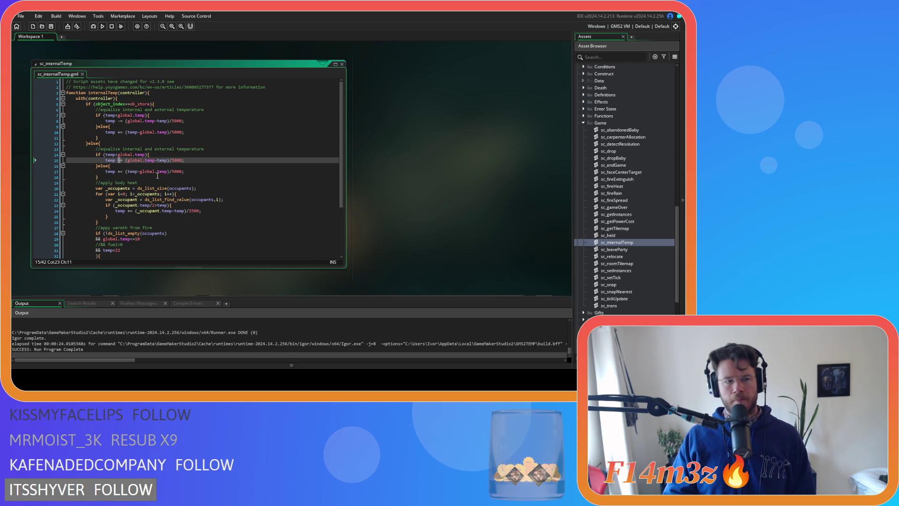
key(Delete)
text(+)
click(120, 171)
key(Delete)
text(-)
- In the first block, change line 8 to += and line 10 to -=, then save the script
click(119, 121)
key(Delete)
text(+)
click(119, 132)
key(Delete)
text(-)
click(113, 166)
key(ctrl+s)
double_click(126, 155)
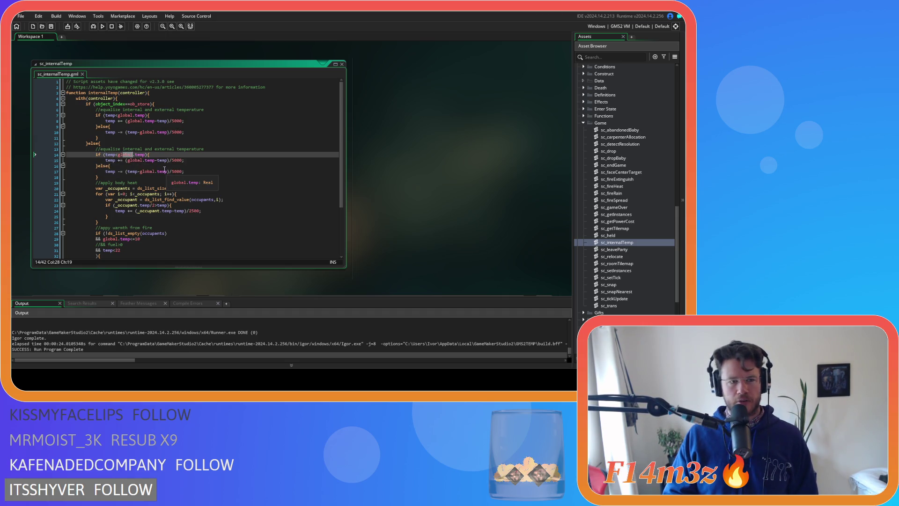
double_click(111, 155)
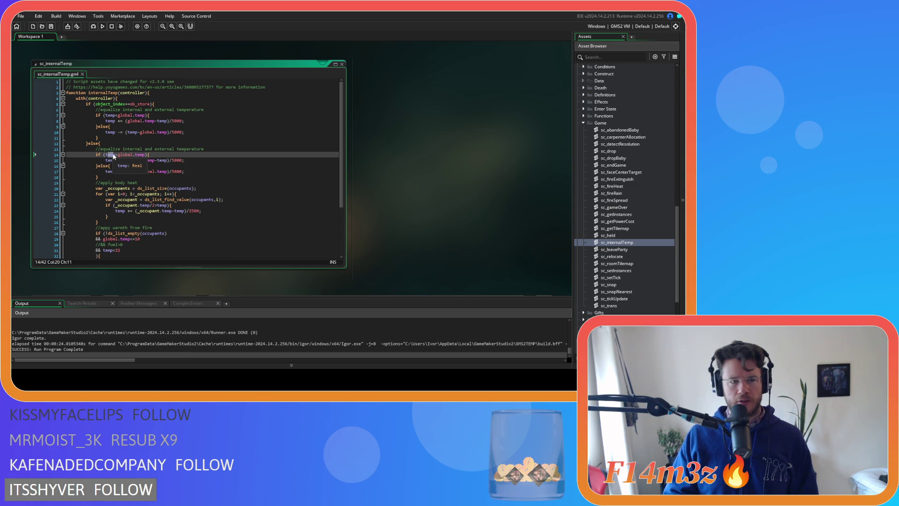
double_click(140, 156)
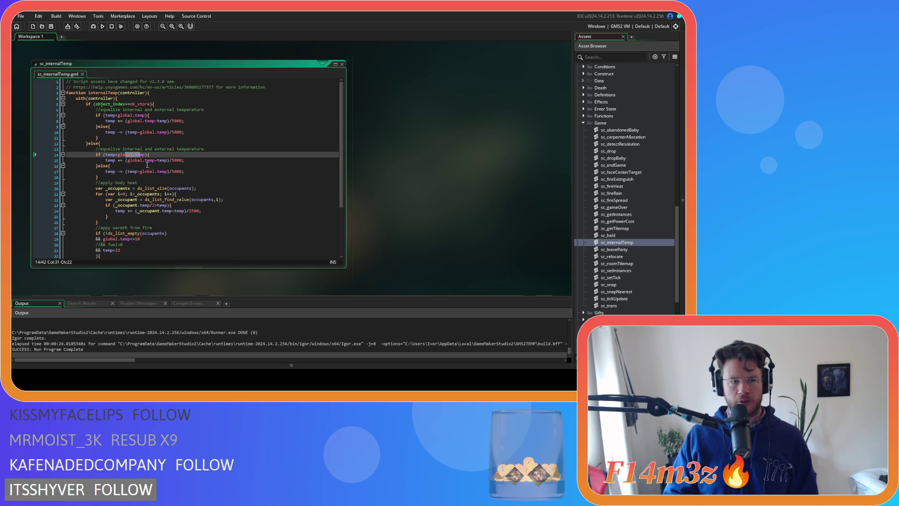
double_click(163, 160)
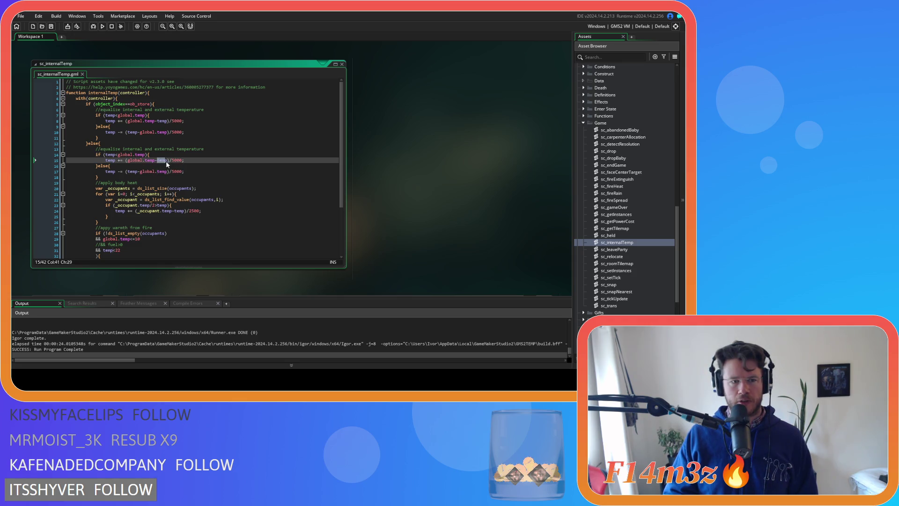
double_click(151, 161)
double_click(114, 161)
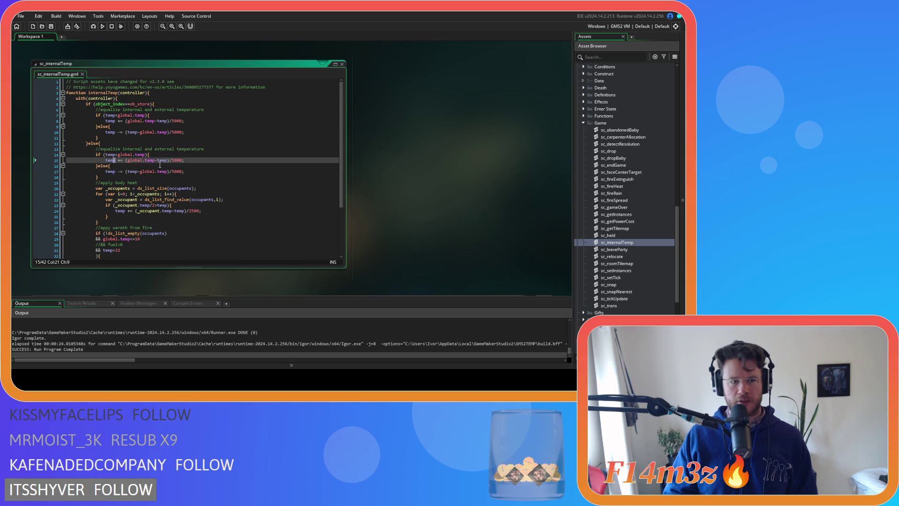
drag(170, 160, 183, 161)
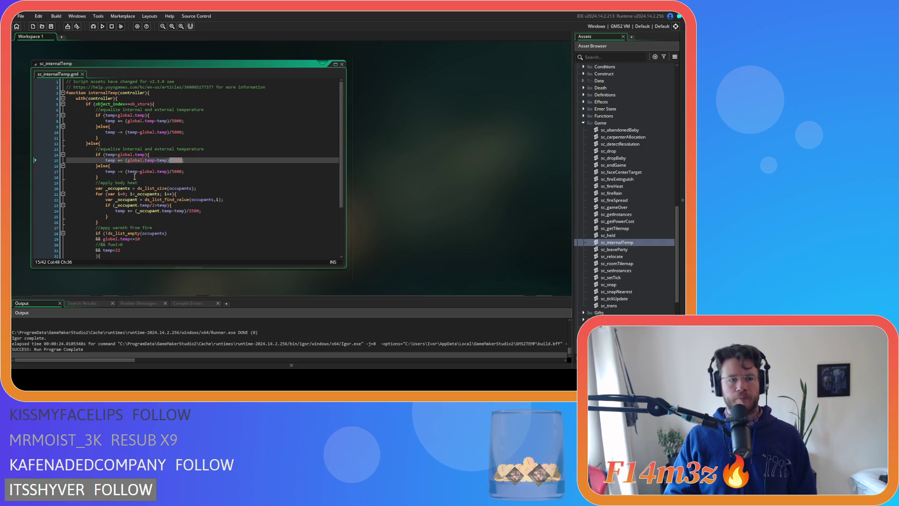
click(162, 175)
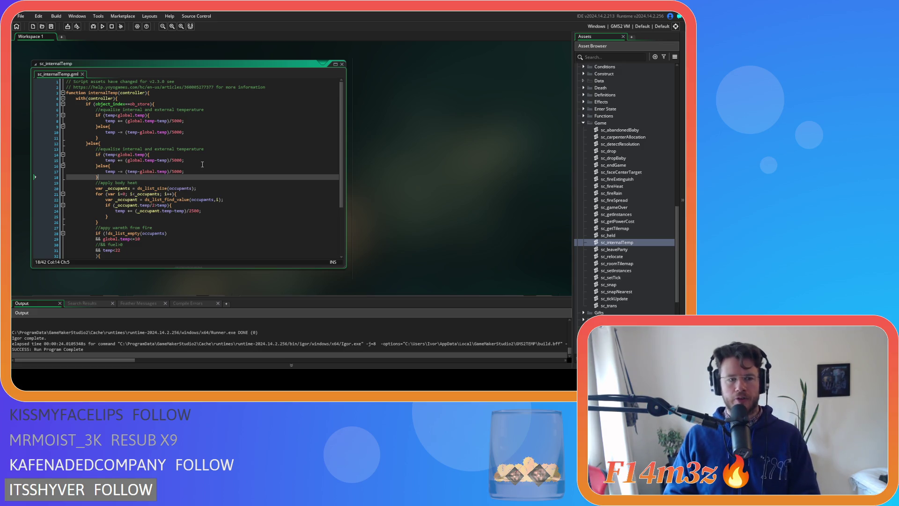
- Build and run the game, then step back through the line 10 and line 17 operator edits
key(F5)
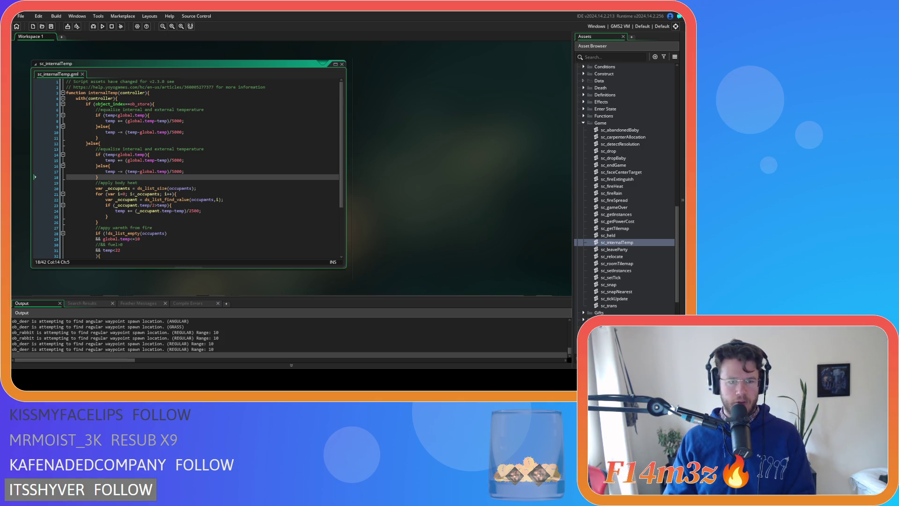
key(Up)
key(Up)
key(Up)
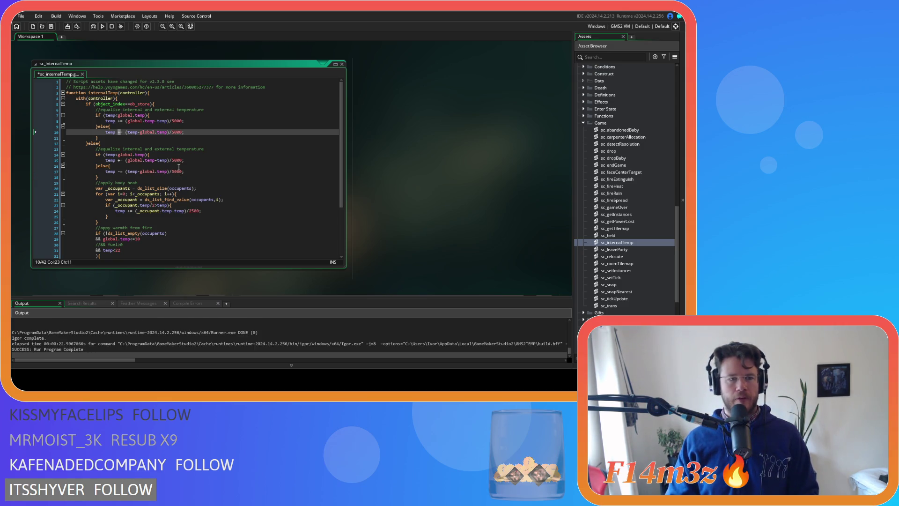
key(Up)
key(Up)
key(Down)
key(Down)
key(Down)
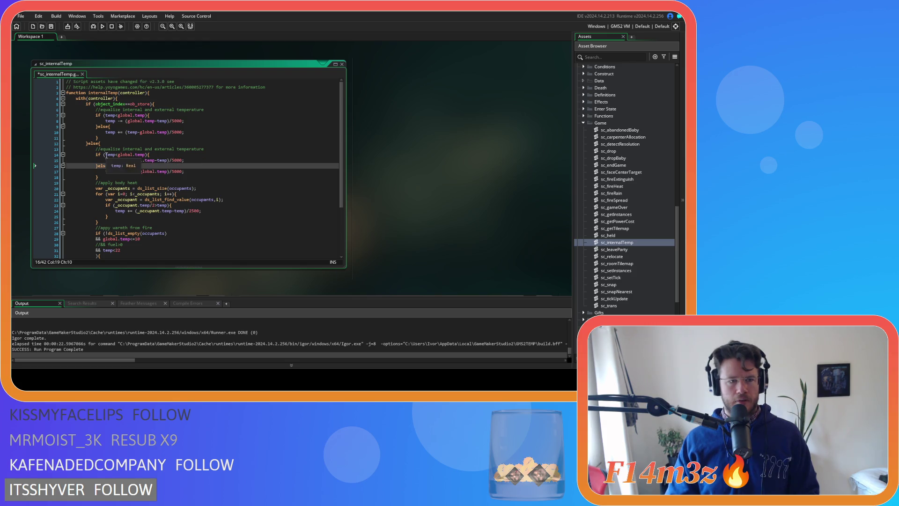
- Undo the operator swaps so the first block again adds (global.temp-temp)/5000 when colder
click(116, 156)
drag(117, 156, 142, 157)
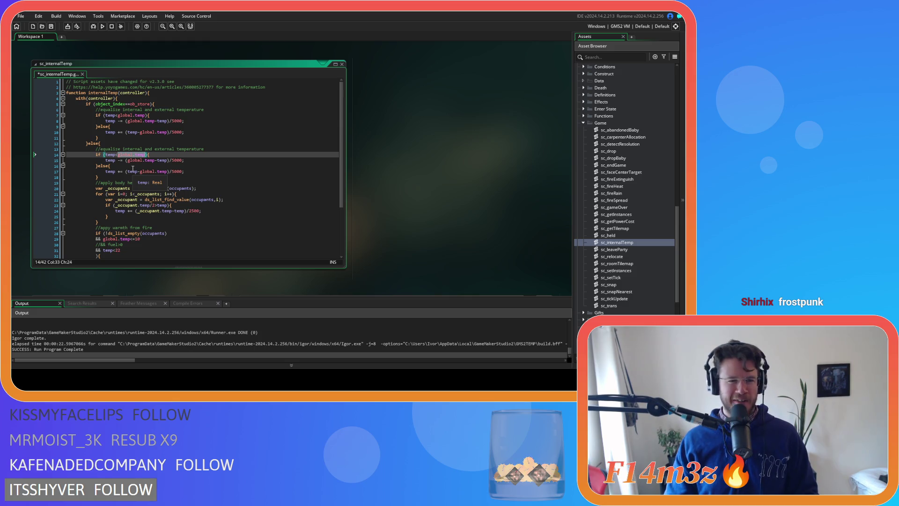
key(ctrl+z)
key(ctrl+z)
key(ctrl+z)
- Verify line 15 reads temp += (global.temp-temp)/5000 by highlighting temp, global.temp and 5000
click(133, 168)
double_click(110, 154)
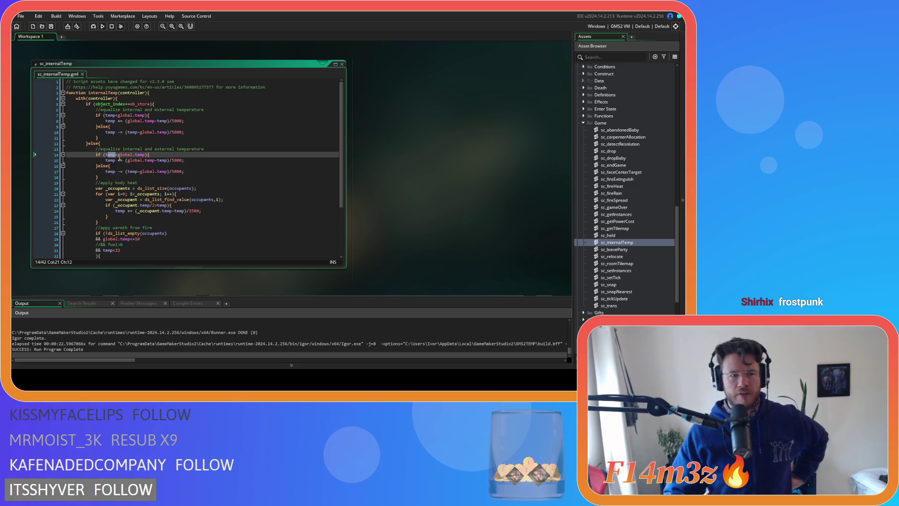
double_click(127, 155)
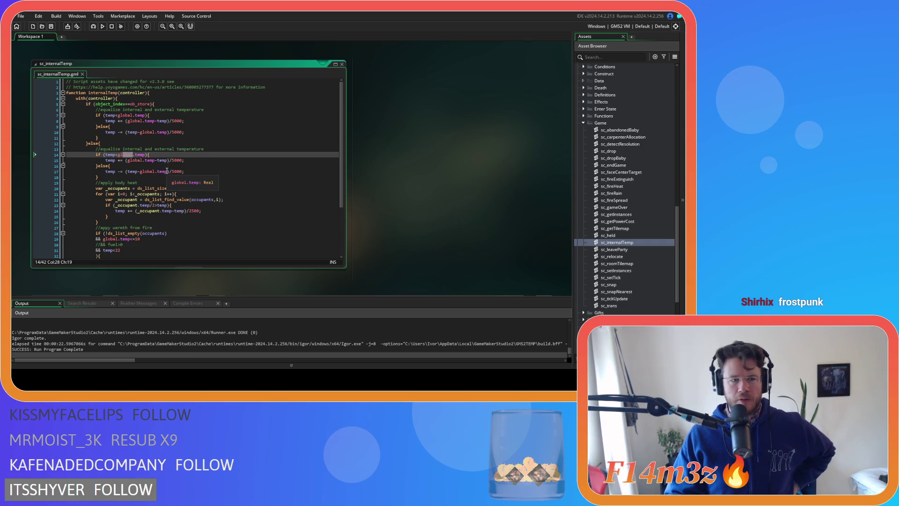
drag(127, 160, 156, 160)
double_click(162, 160)
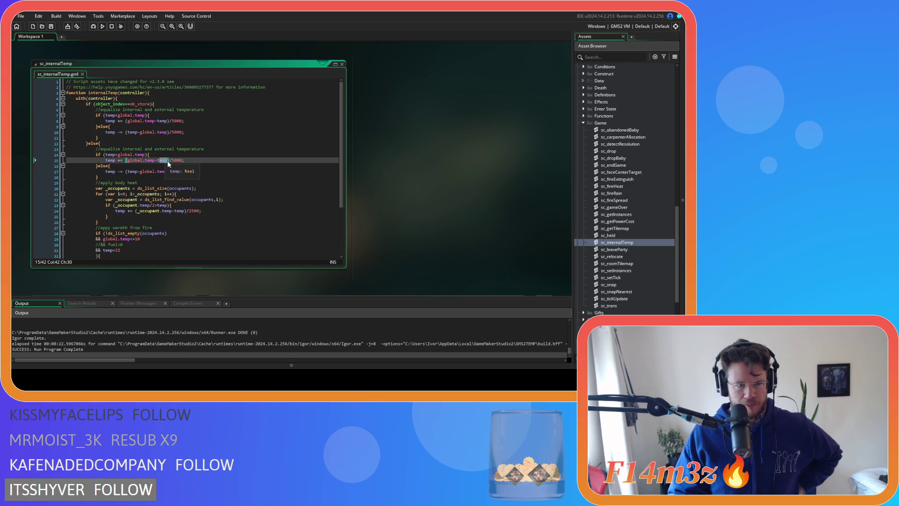
drag(116, 161, 124, 163)
double_click(110, 161)
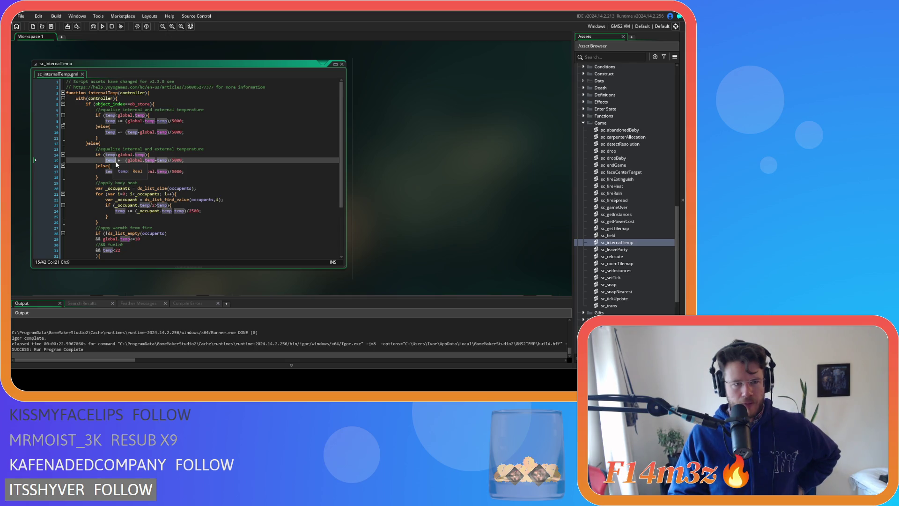
double_click(178, 161)
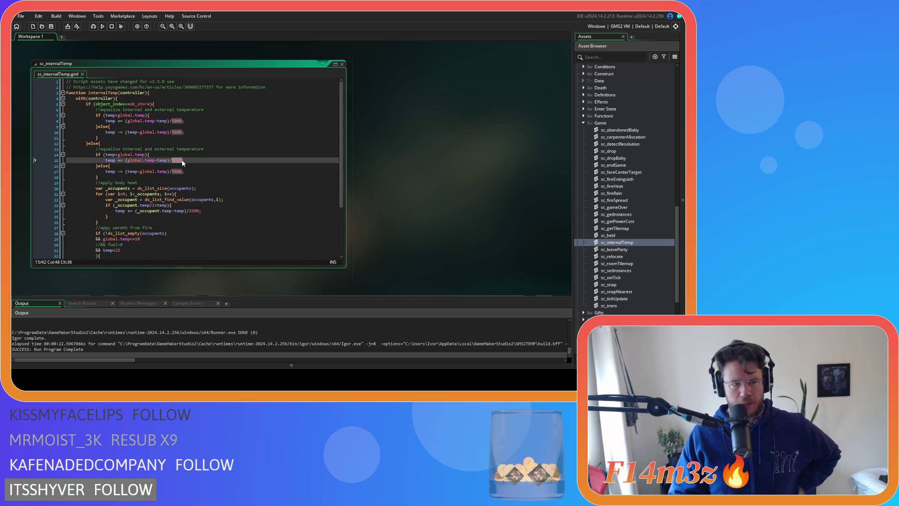
drag(163, 160, 139, 160)
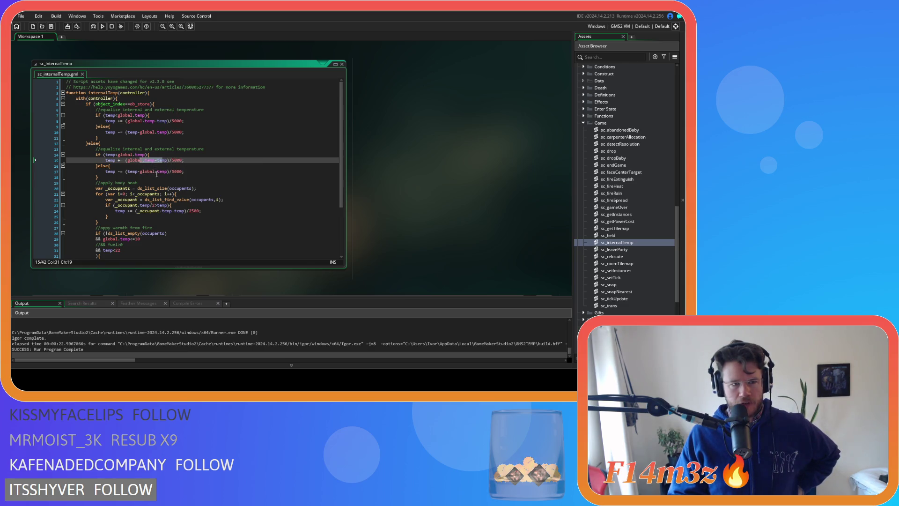
scroll(155, 182, down, 3)
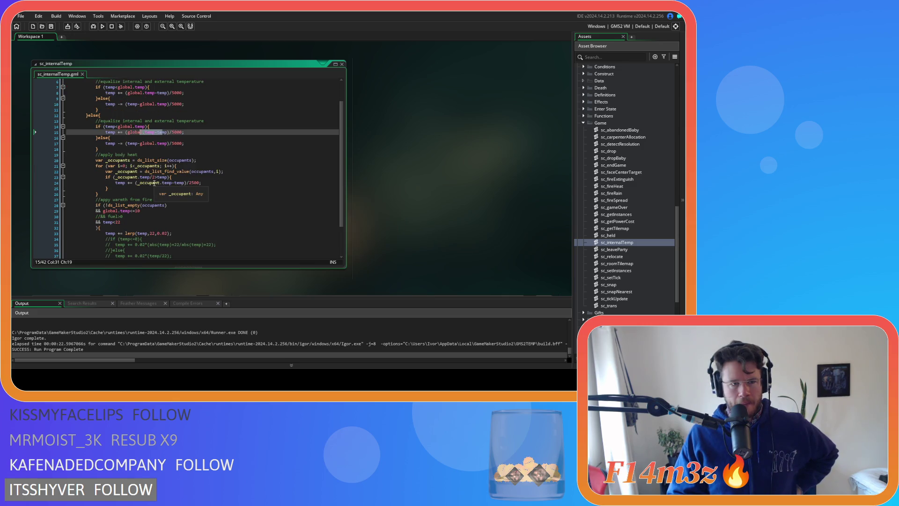
scroll(154, 184, down, 2)
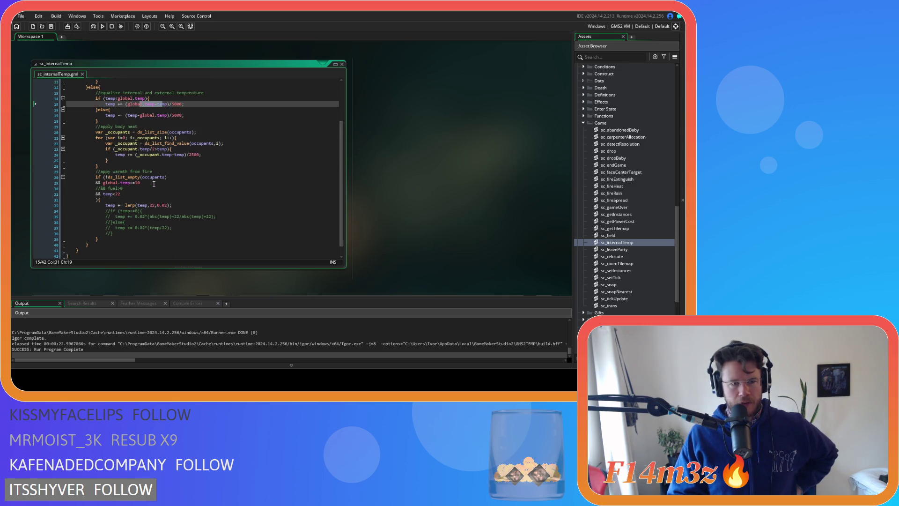
mouse_move(137, 132)
mouse_down()
mouse_move(101, 156)
mouse_move(147, 209)
mouse_up()
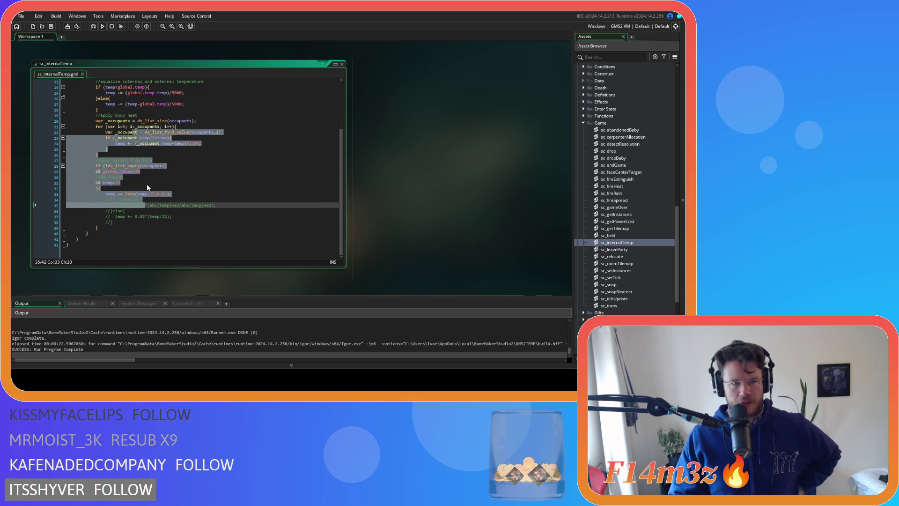
mouse_move(115, 143)
mouse_down()
mouse_move(159, 145)
mouse_move(162, 202)
mouse_up()
scroll(162, 202, up, 3)
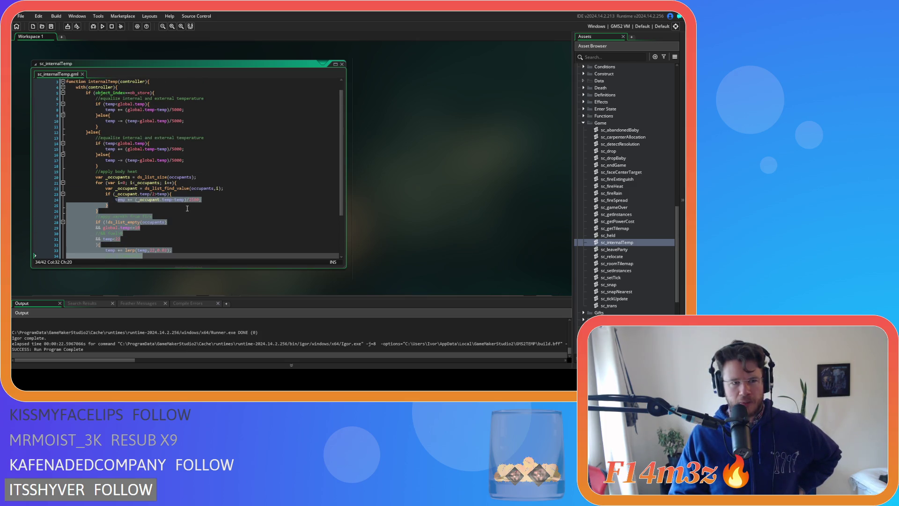
drag(105, 161, 144, 161)
click(195, 161)
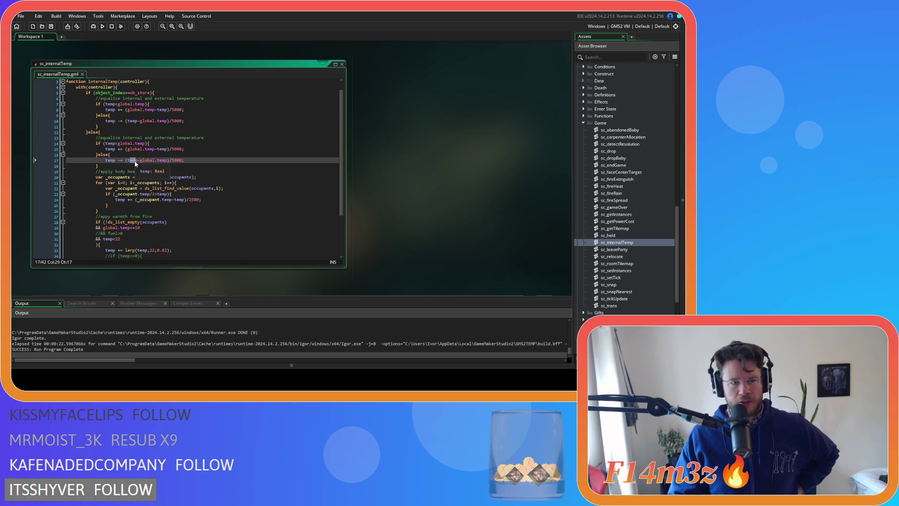
drag(139, 161, 165, 162)
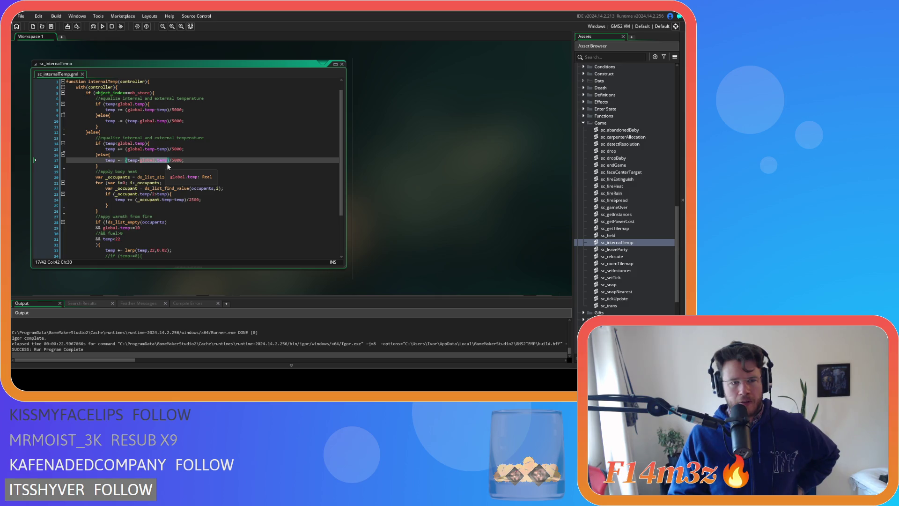
double_click(132, 160)
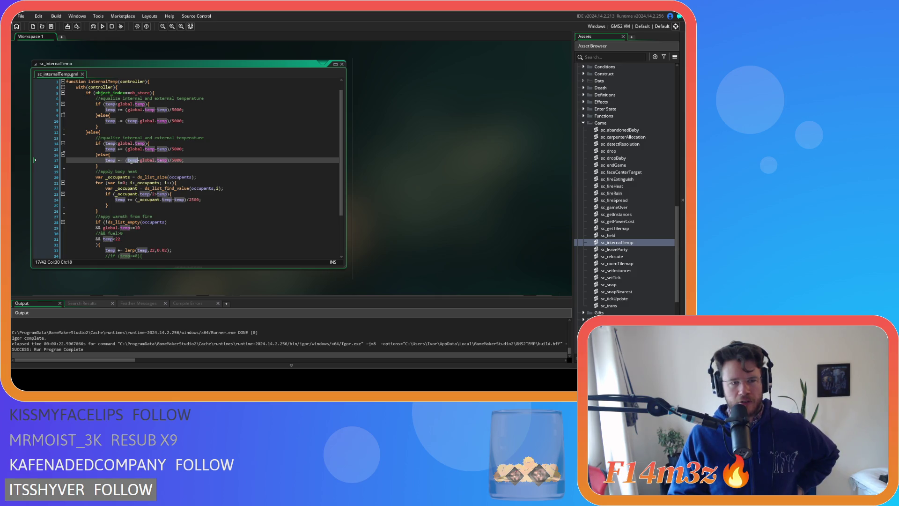
click(133, 160)
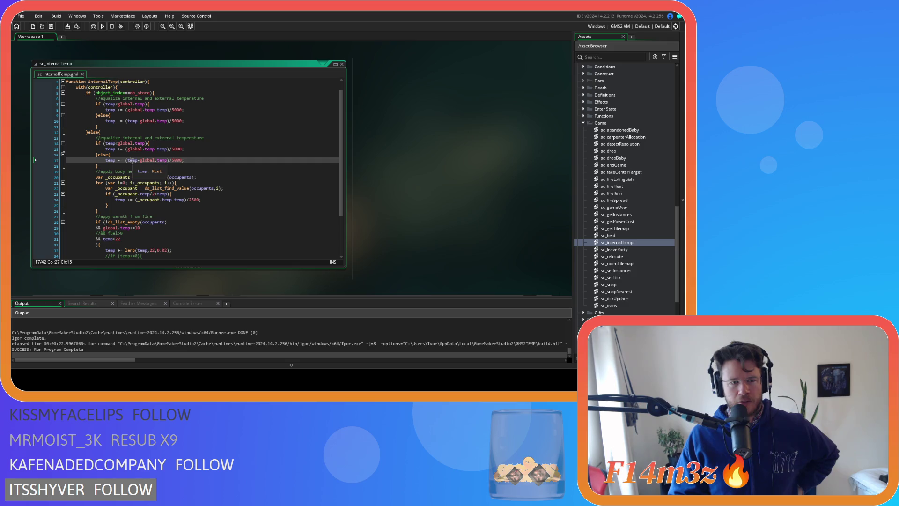
drag(171, 160, 184, 160)
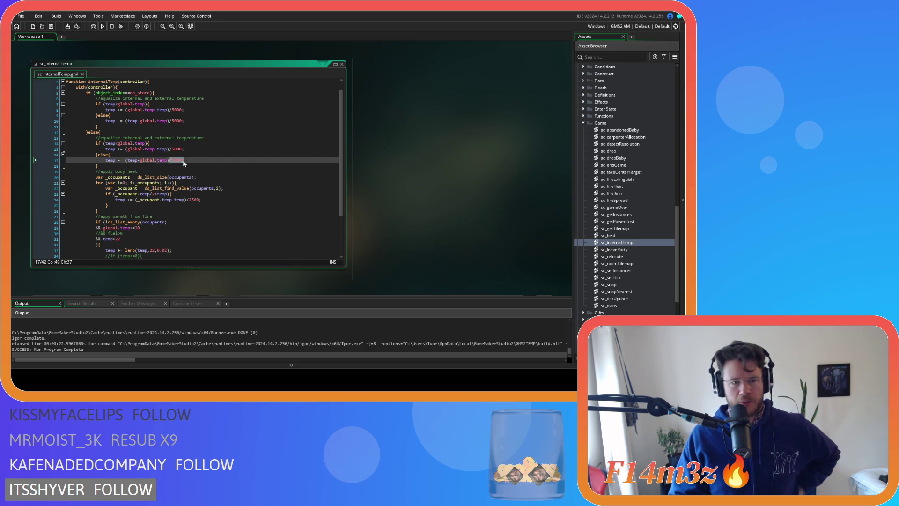
double_click(115, 160)
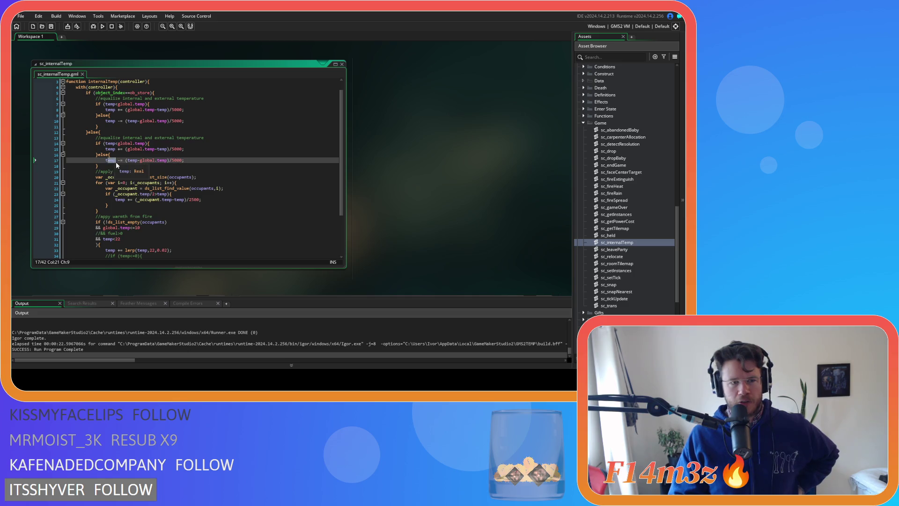
click(197, 161)
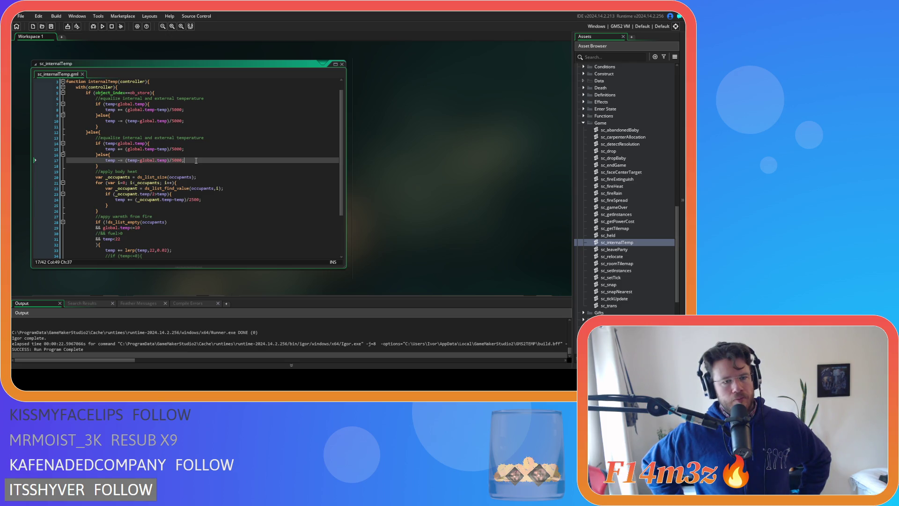
- Comment out the body-heat loop on lines 20–26 and run the game
scroll(195, 160, down, 2)
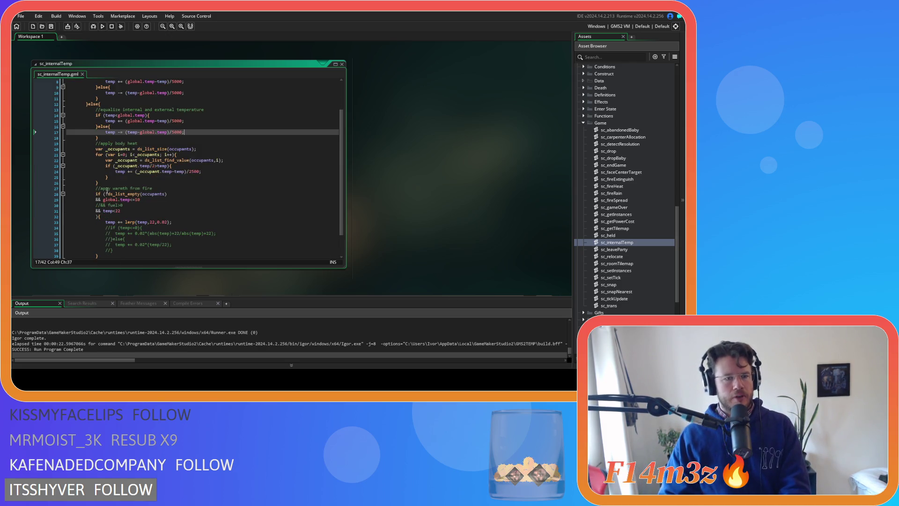
drag(97, 182, 98, 149)
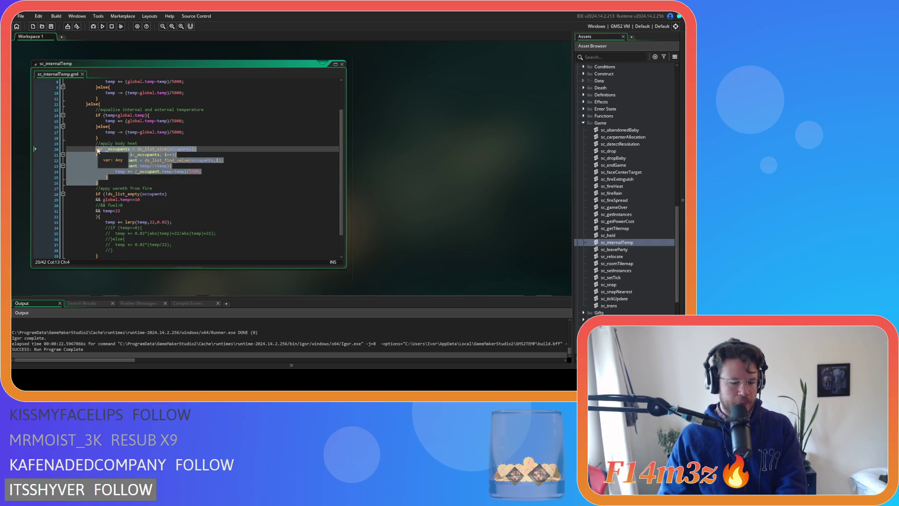
key(ctrl+k)
key(F5)
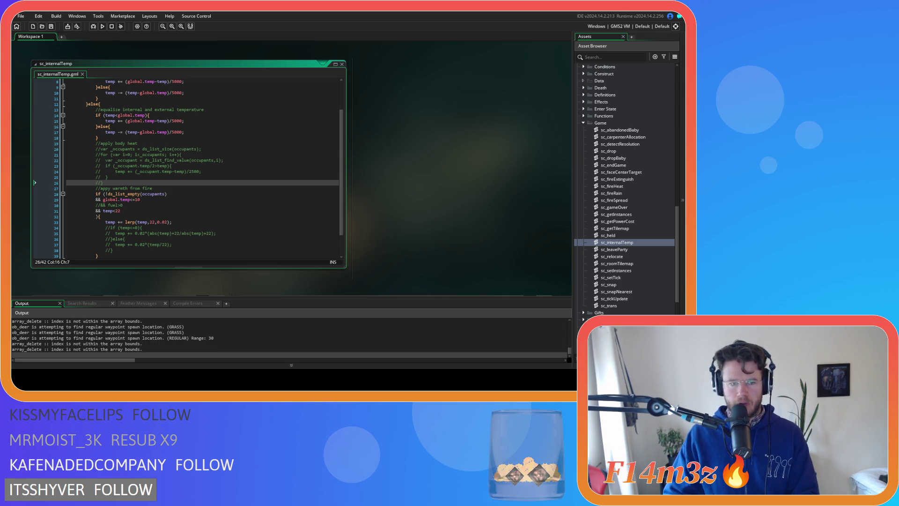
- Uncomment the occupant body-heat loop lines again
key(ctrl+shift+k)
mouse_move(103, 182)
mouse_down()
mouse_move(89, 117)
mouse_move(86, 150)
mouse_move(96, 152)
mouse_up()
scroll(173, 173, up, 1)
scroll(94, 136, up, 2)
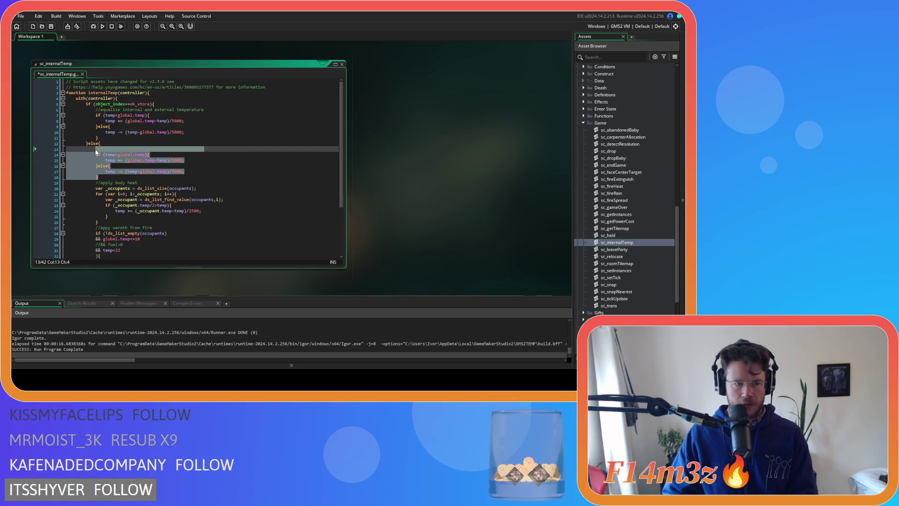
- Comment out lines 13–18 with Ctrl+K and save and rebuild with F5
key(ctrl+k)
key(F5)
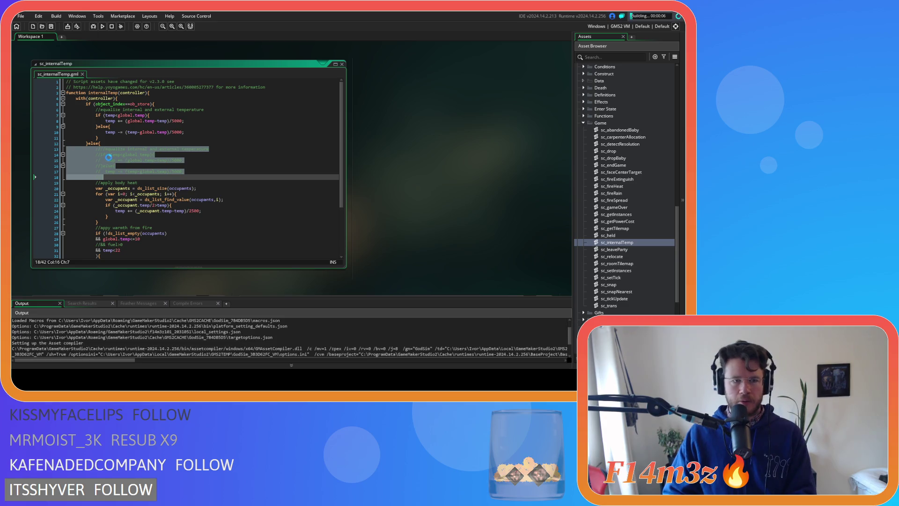
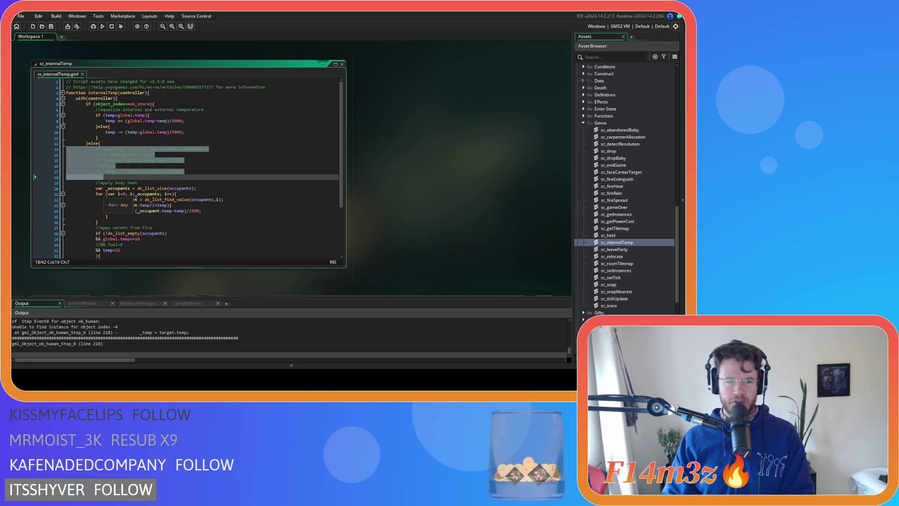
- Uncomment lines 13–18 so the else branch equalizes internal and external temperature again
click(157, 179)
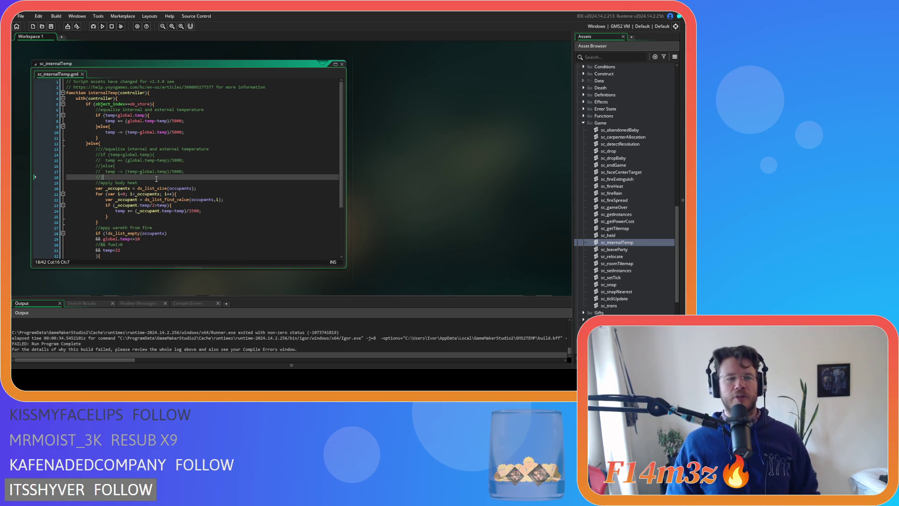
key(ctrl+z)
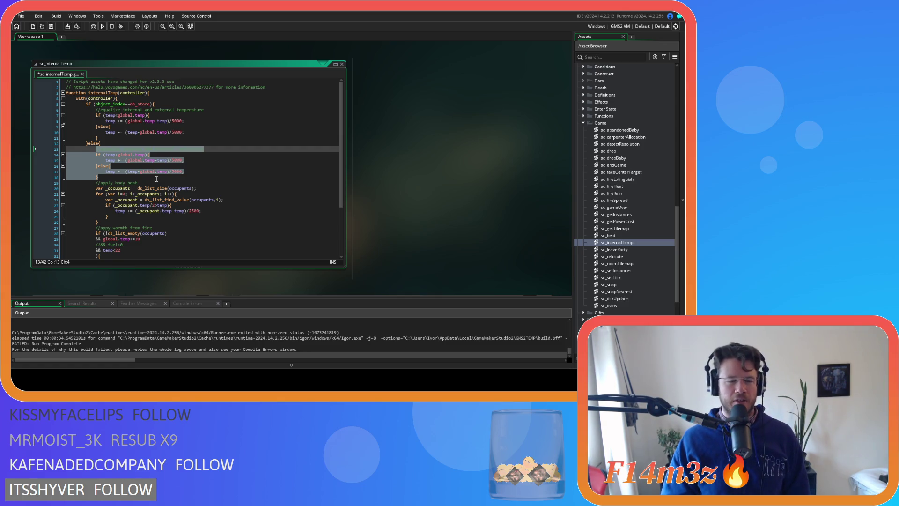
click(169, 250)
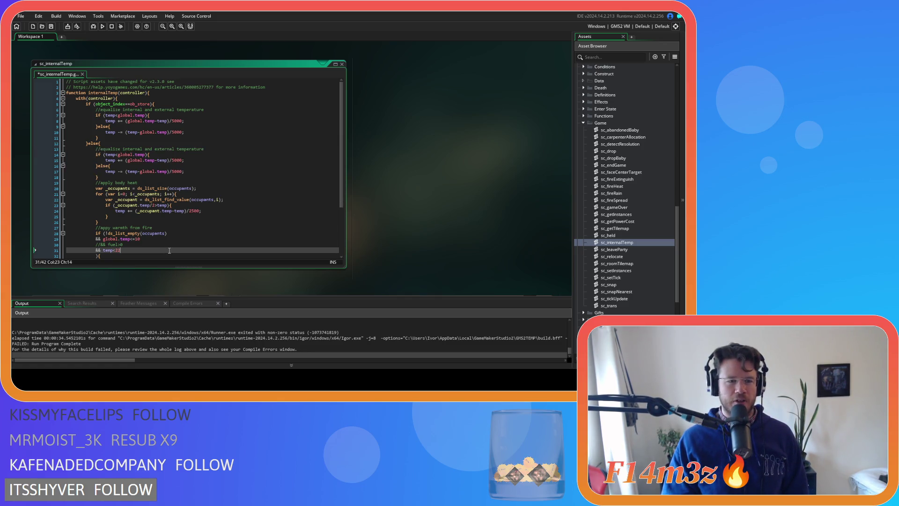
click(178, 170)
key(Down)
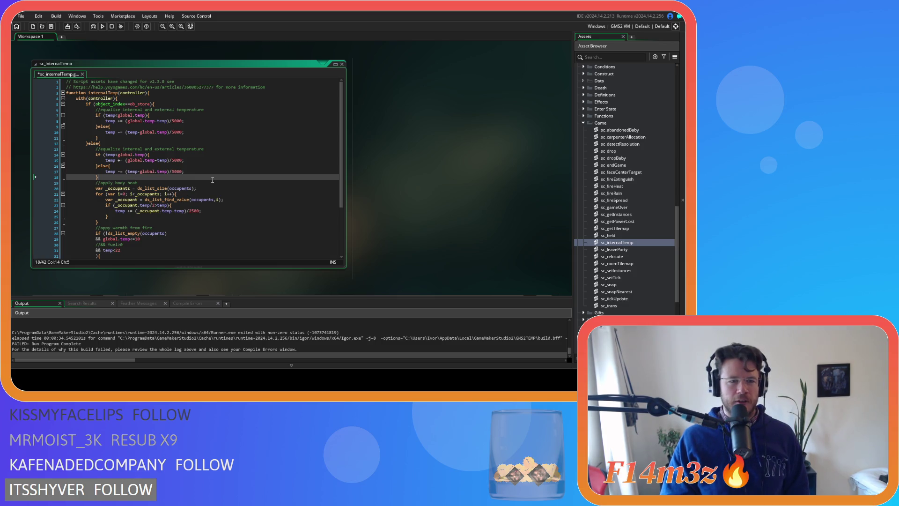
scroll(210, 190, down, 3)
scroll(209, 190, down, 1)
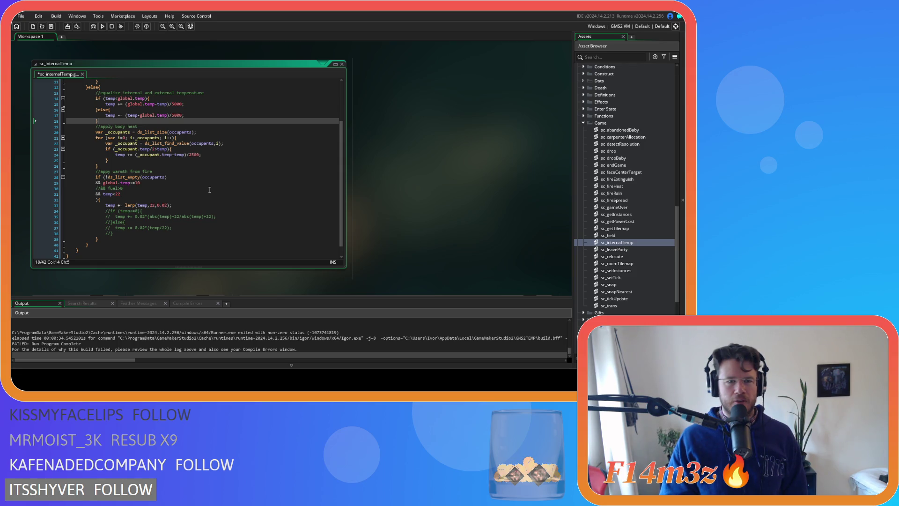
scroll(210, 189, up, 4)
scroll(209, 189, down, 3)
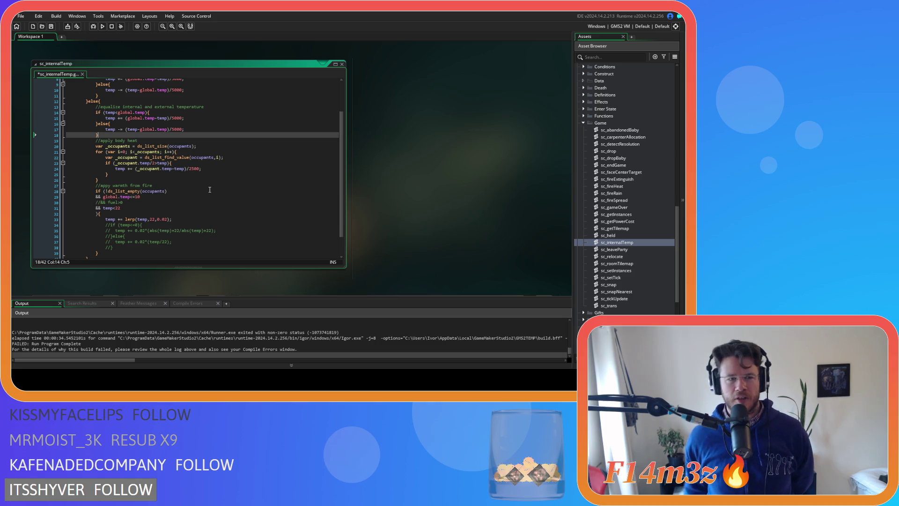
scroll(210, 190, up, 2)
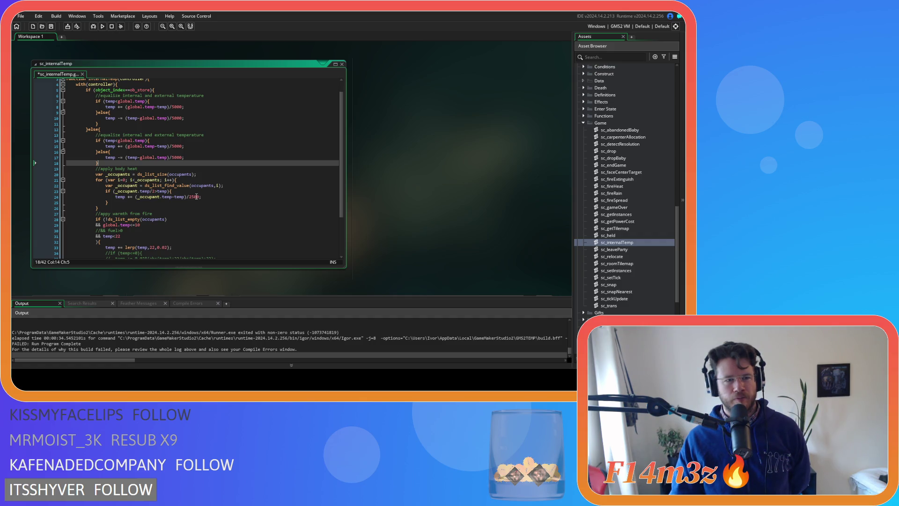
scroll(196, 196, down, 1)
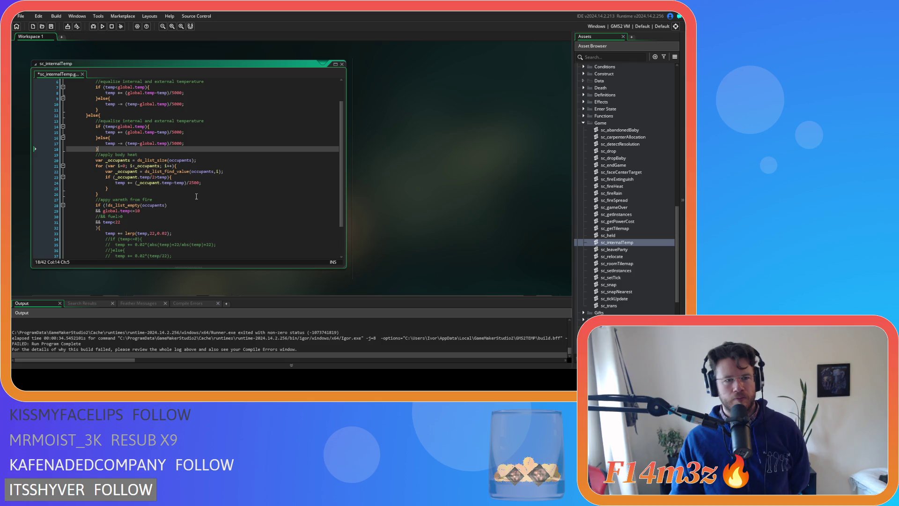
scroll(196, 197, down, 1)
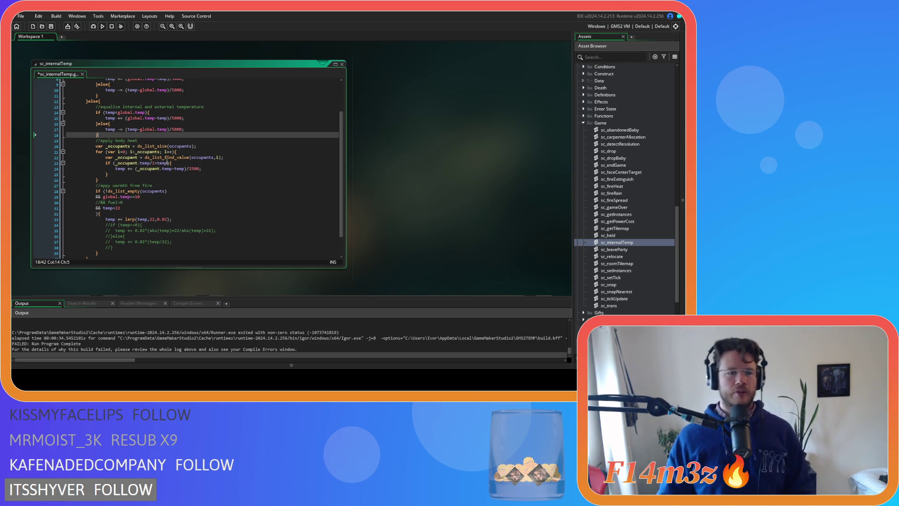
- Comment out the whole fire-warmth block (lines 28–39) and run the game to test
drag(67, 141, 111, 141)
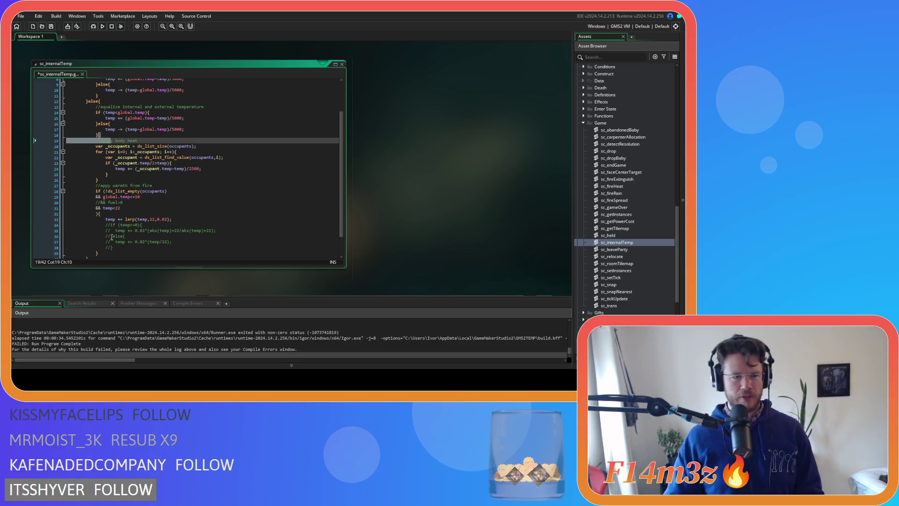
scroll(107, 225, down, 1)
drag(107, 242, 98, 187)
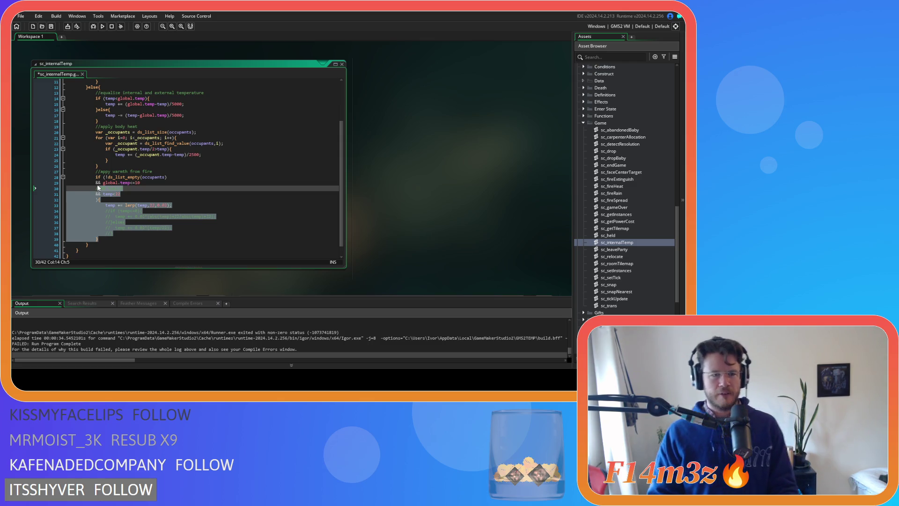
drag(99, 187, 94, 177)
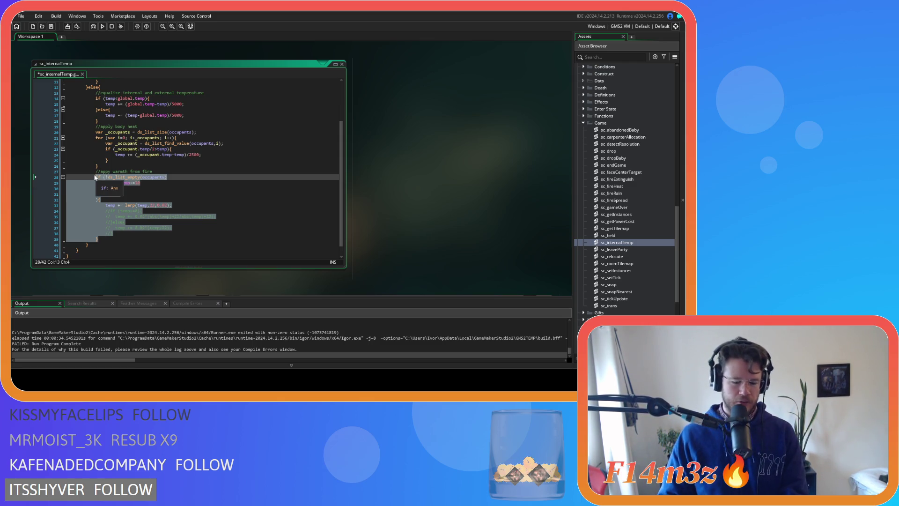
key(ctrl+k)
key(F5)
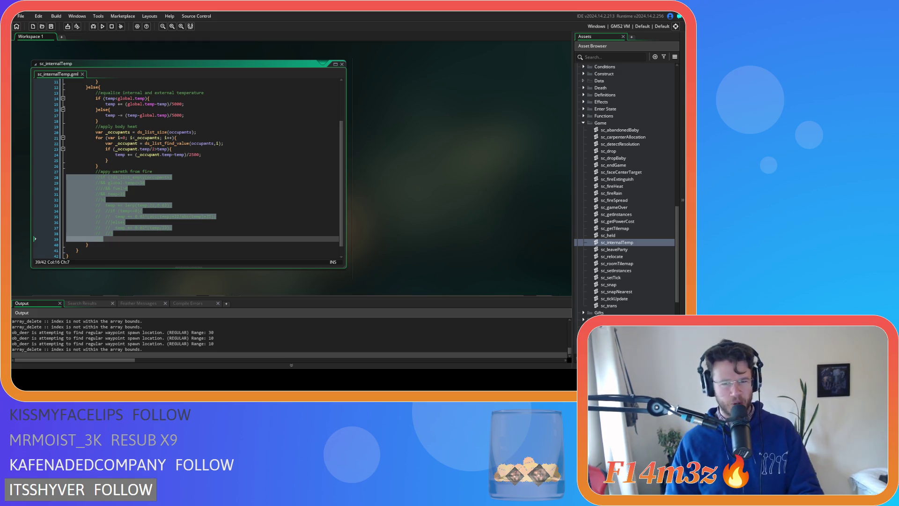
- Restore the fire-warmth block, then comment out its lerp(temp,22,0.02) line on line 33
click(157, 184)
key(ctrl+z)
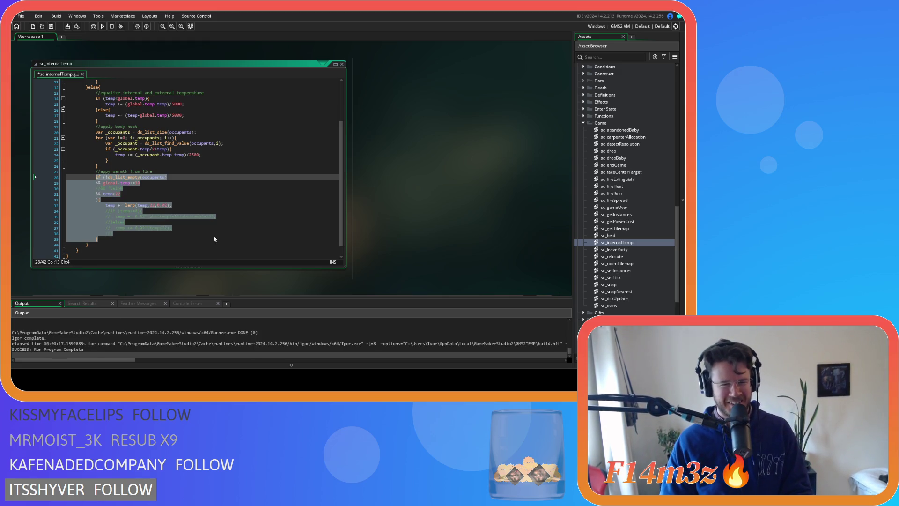
key(Right)
click(189, 211)
click(173, 204)
click(143, 205)
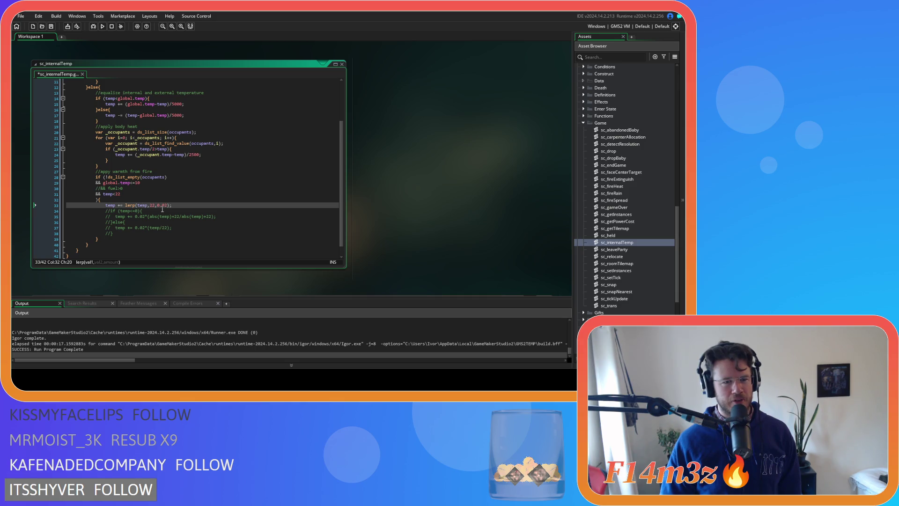
click(178, 205)
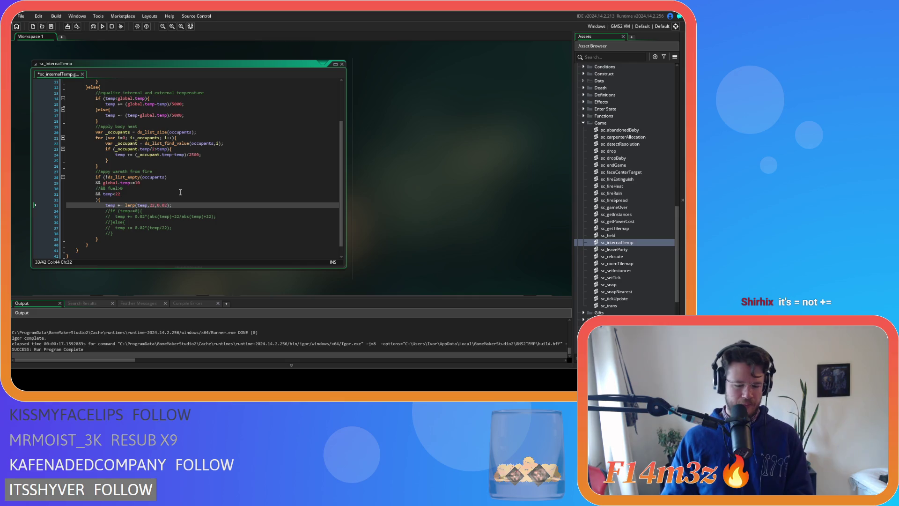
key(ctrl+k)
- Uncomment the if/else warmth increments below the lerp line and save the script
mouse_move(113, 233)
mouse_down()
mouse_move(108, 212)
mouse_move(165, 234)
mouse_up()
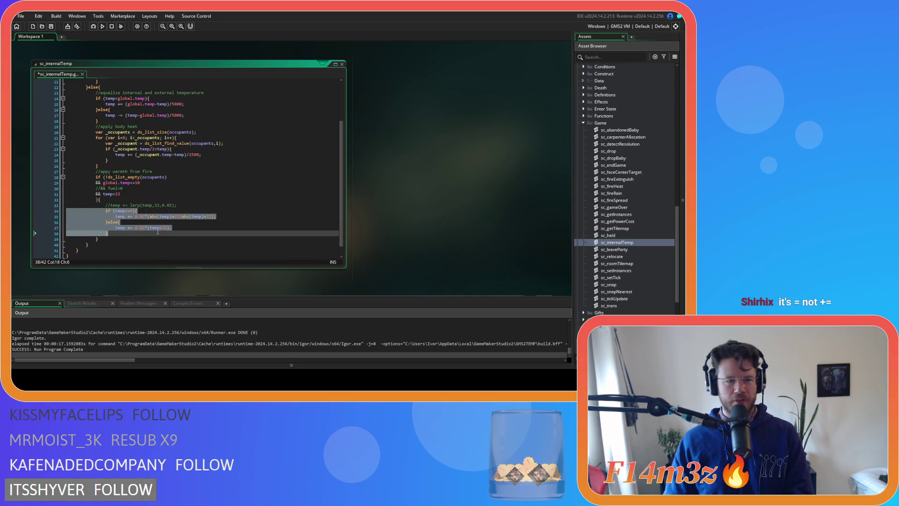
key(ctrl+shift+k)
drag(212, 217, 211, 212)
key(ctrl+s)
- Inspect the abs-based increment formula, selecting abs(temp)+22 in the temp<0 line
click(190, 223)
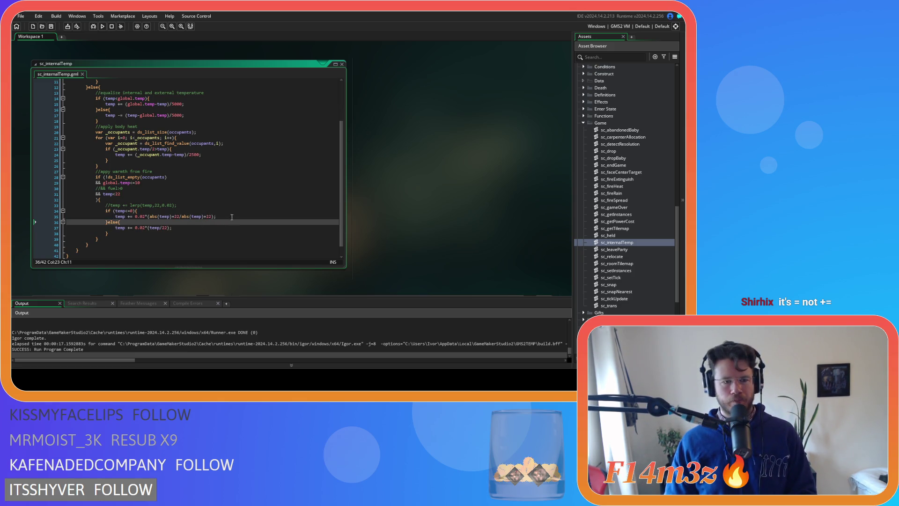
click(232, 215)
click(194, 230)
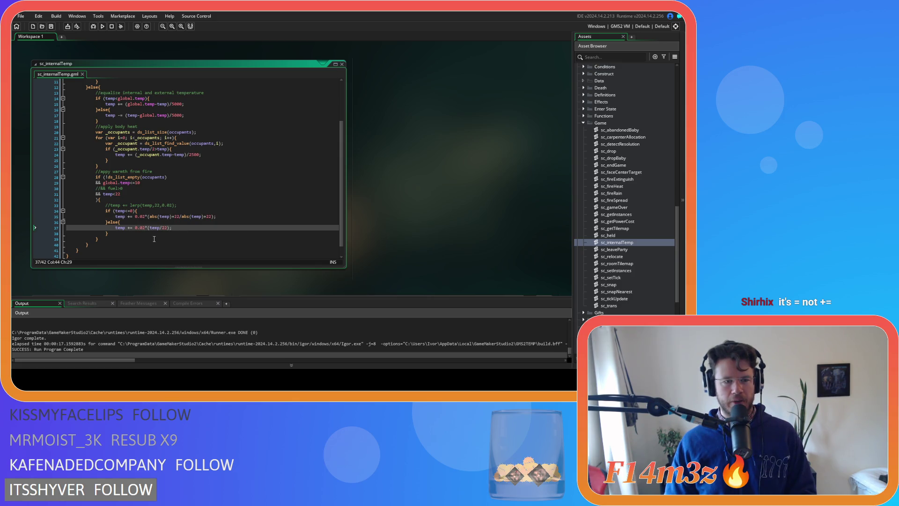
click(184, 234)
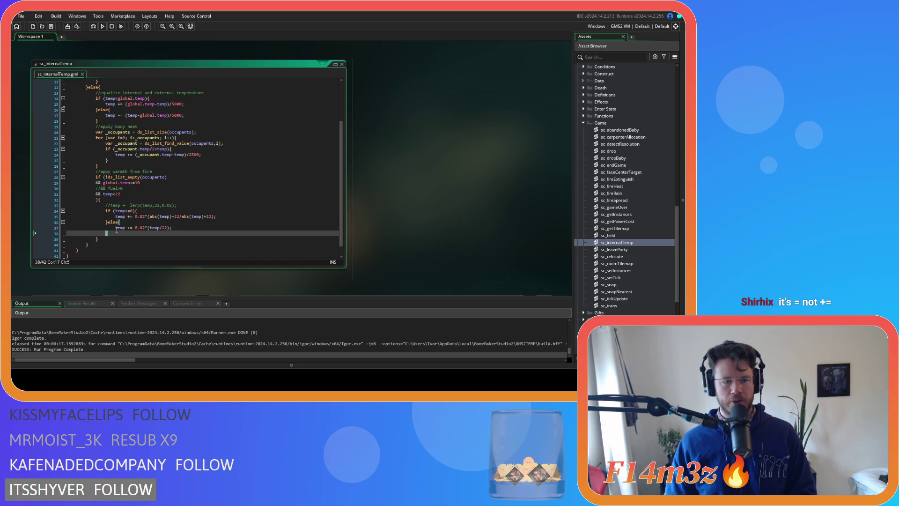
click(179, 229)
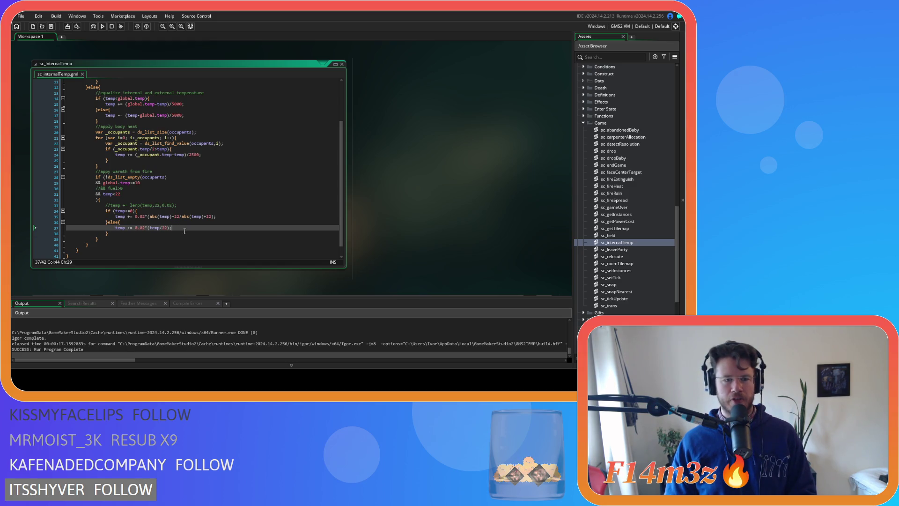
click(120, 214)
click(179, 217)
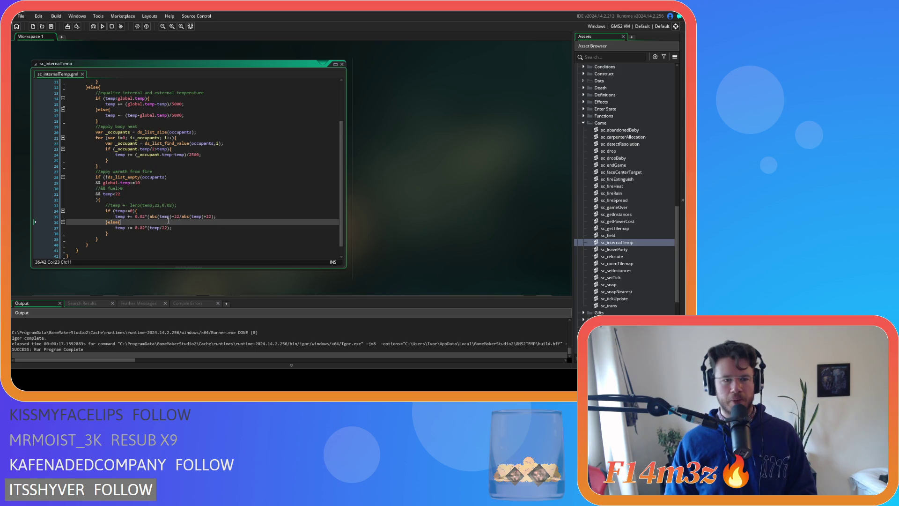
mouse_move(153, 216)
click(175, 217)
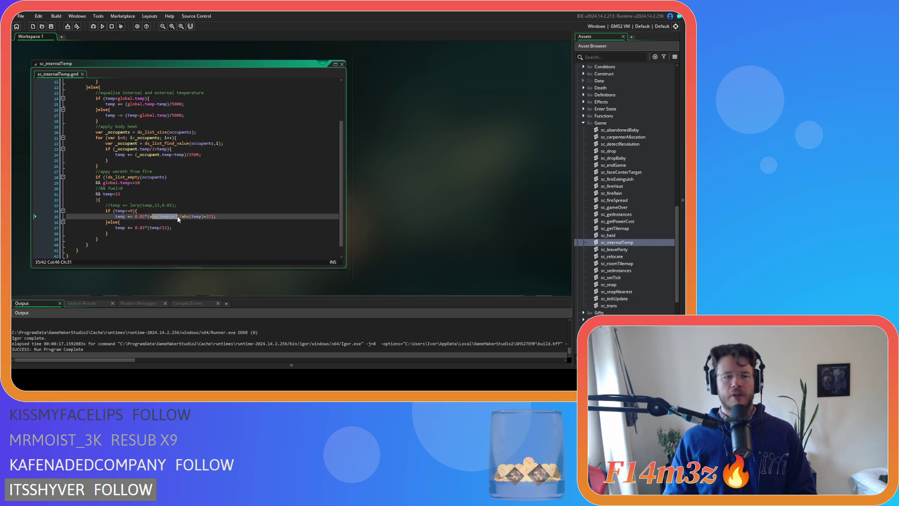
drag(149, 216, 181, 217)
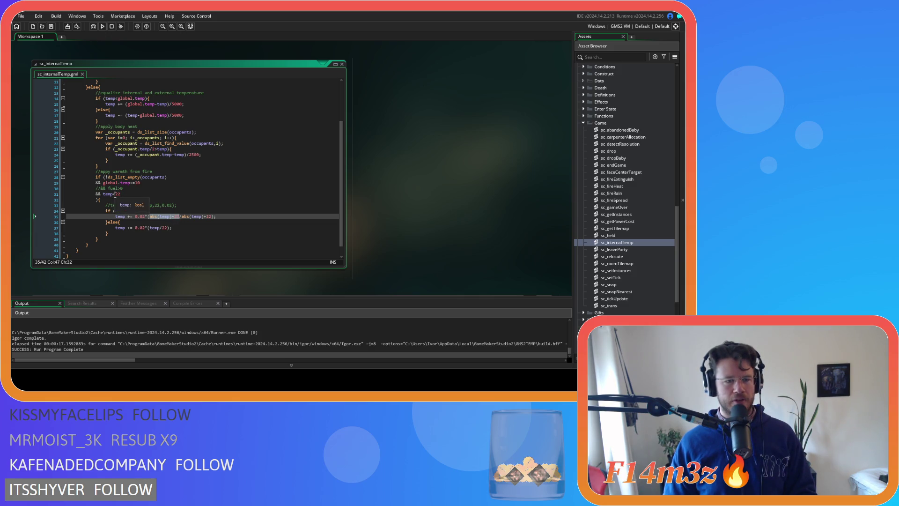
- Comment out the if/else warmth increments and uncomment the lerp line on line 33
drag(113, 233, 104, 210)
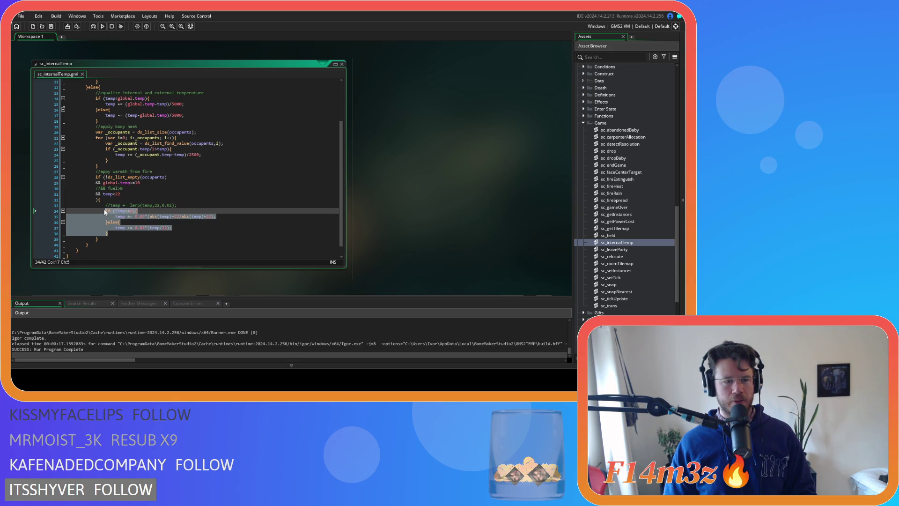
key(ctrl+k)
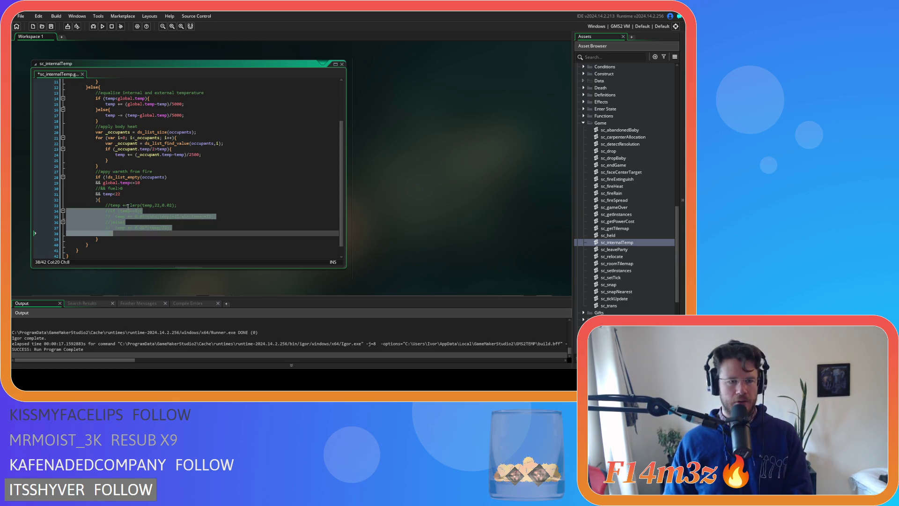
click(128, 210)
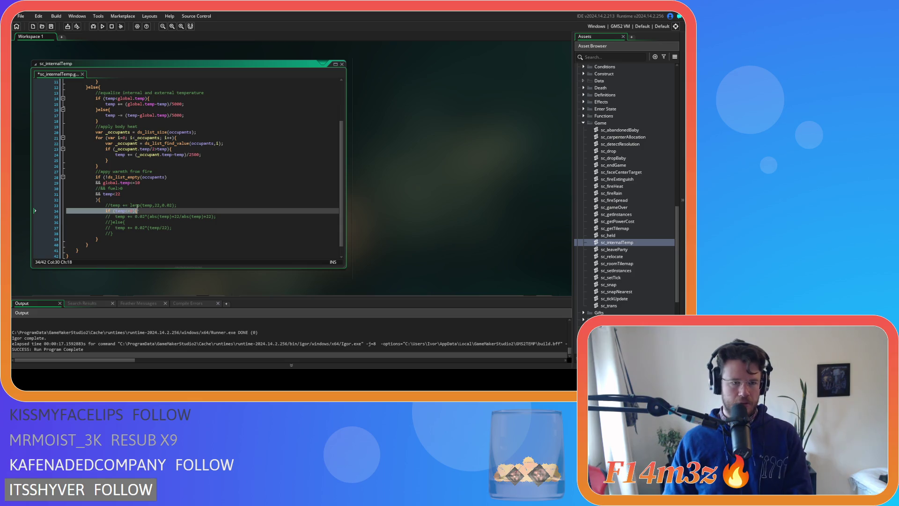
click(139, 205)
key(ctrl+k)
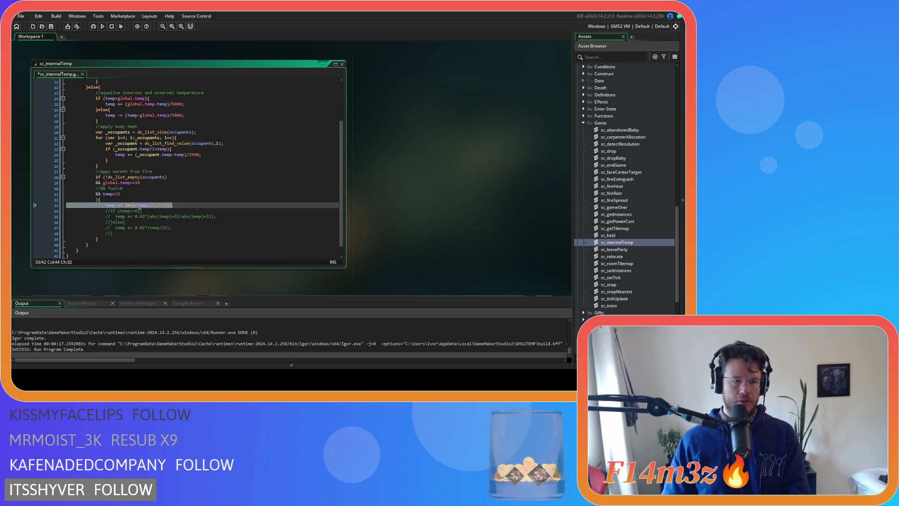
- Change the line to temp = lerp(temp,22,0.02), save, and run the game
click(120, 205)
key(BackSpace)
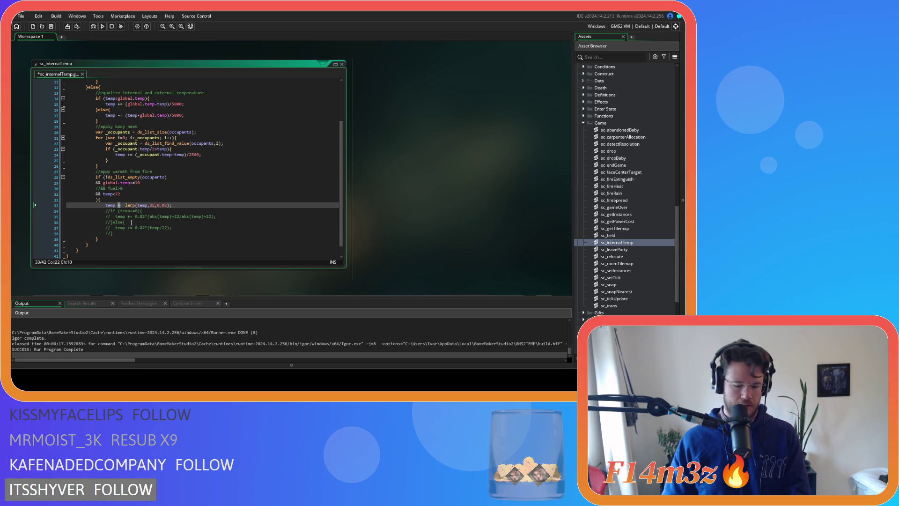
click(185, 204)
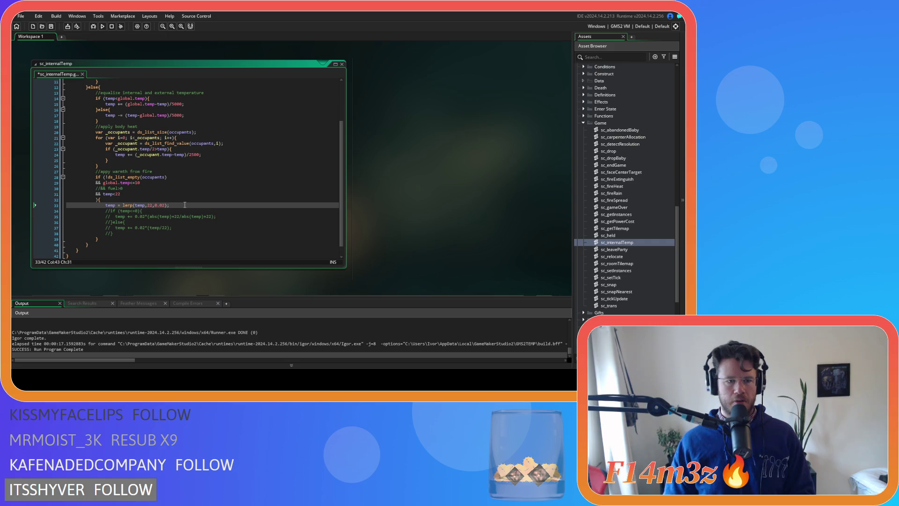
key(ctrl+s)
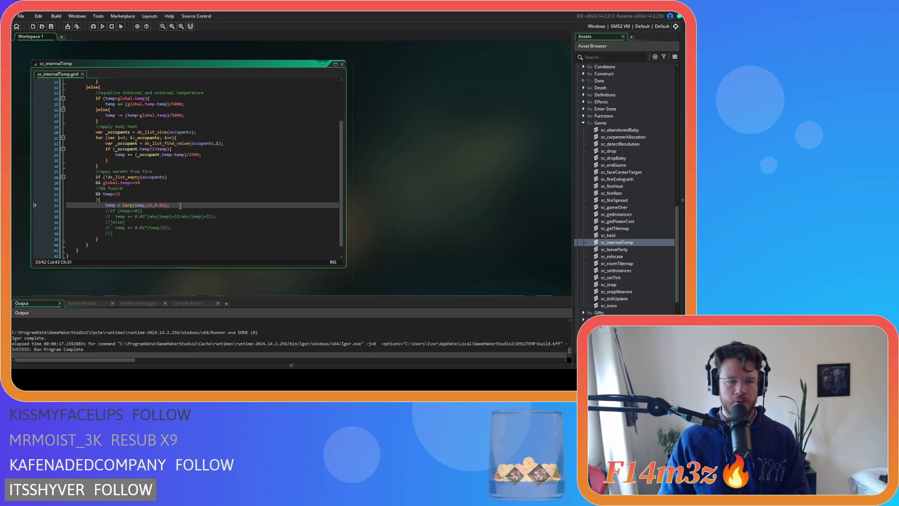
key(F5)
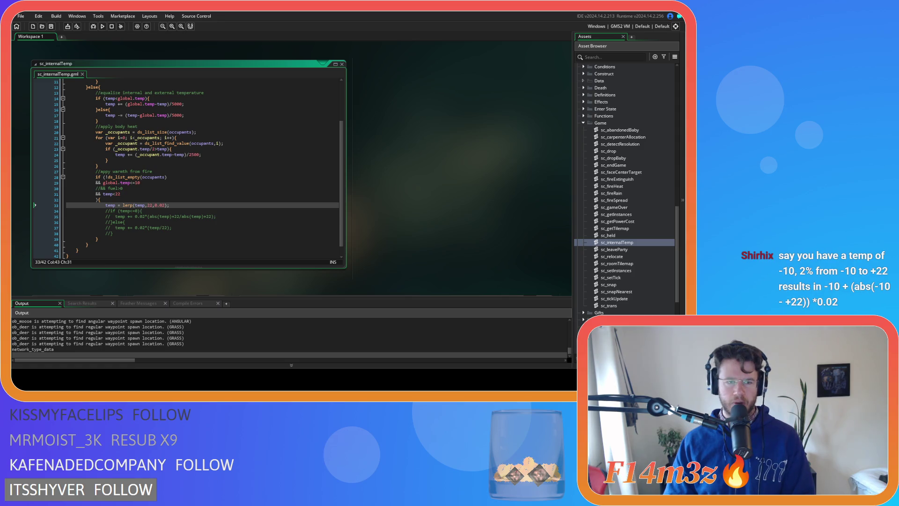
- Remove the five commented-out if/else warmth lines beneath temp = lerp(temp,22,0.02)
click(142, 211)
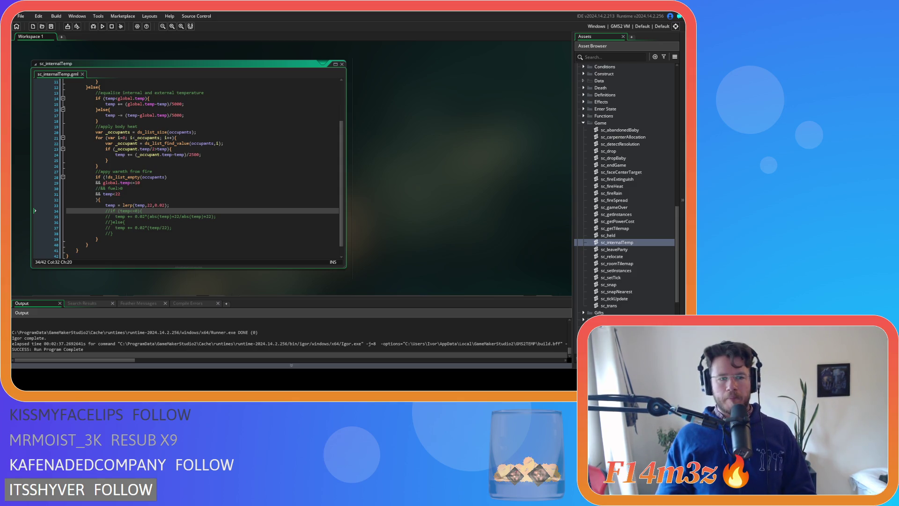
key(ctrl+z)
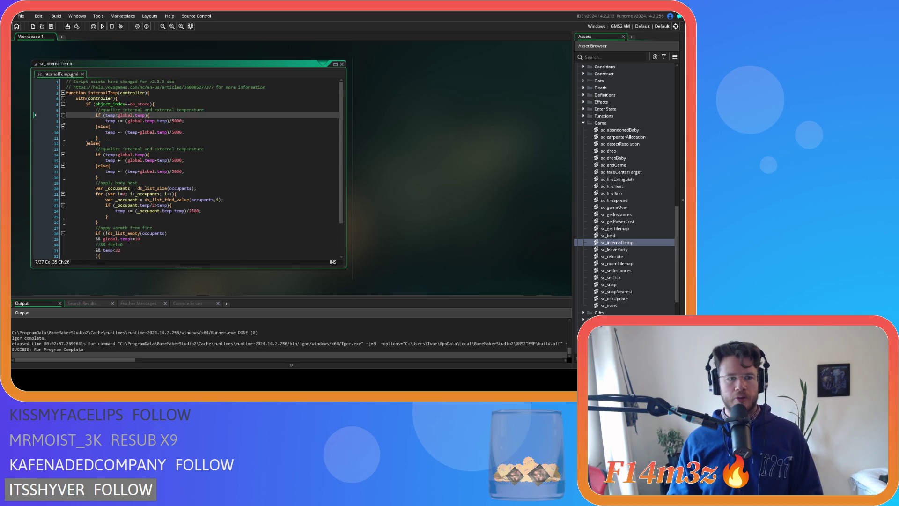
- Comment out the first equalize if-else (lines 7–11) and add temp = lerp(temp,22,0.02); below it
shift+click(107, 137)
key(ctrl+k)
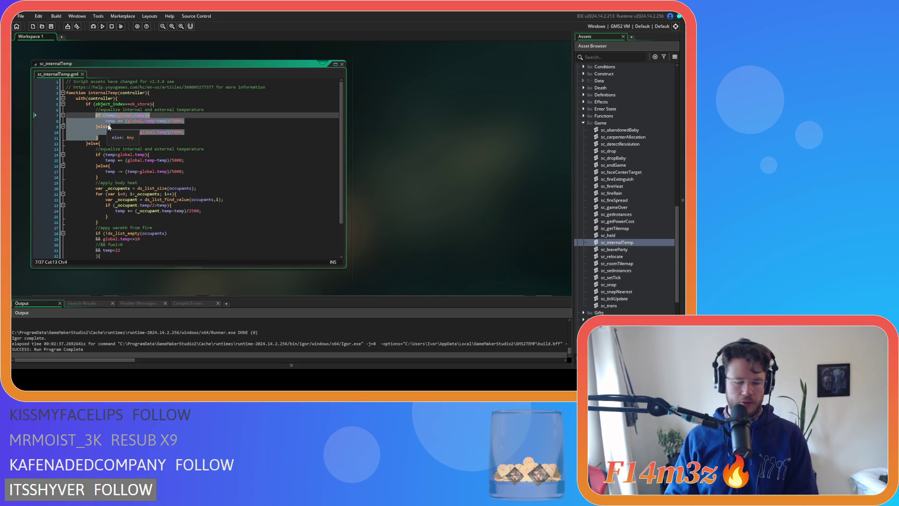
click(129, 138)
key(Return)
text(temp = lerp(temp,22,0.02);)
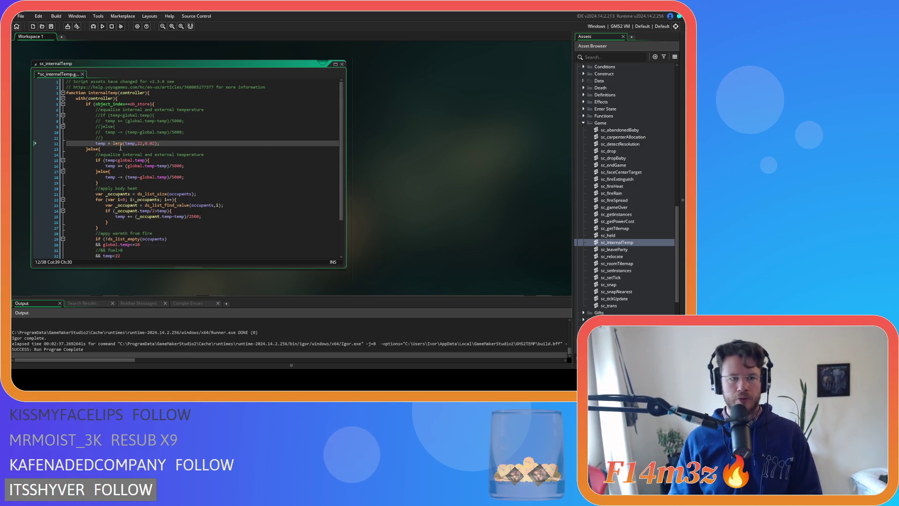
- Change the lerp target from 22 to global.temp, save, and select the commented-out lines
click(139, 144)
text(global.temp)
key(End)
key(ctrl+s)
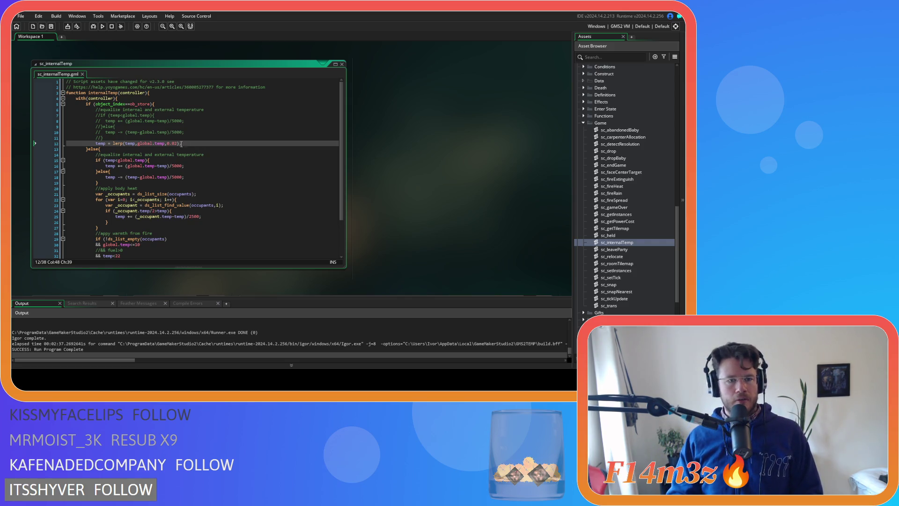
drag(115, 132, 31, 127)
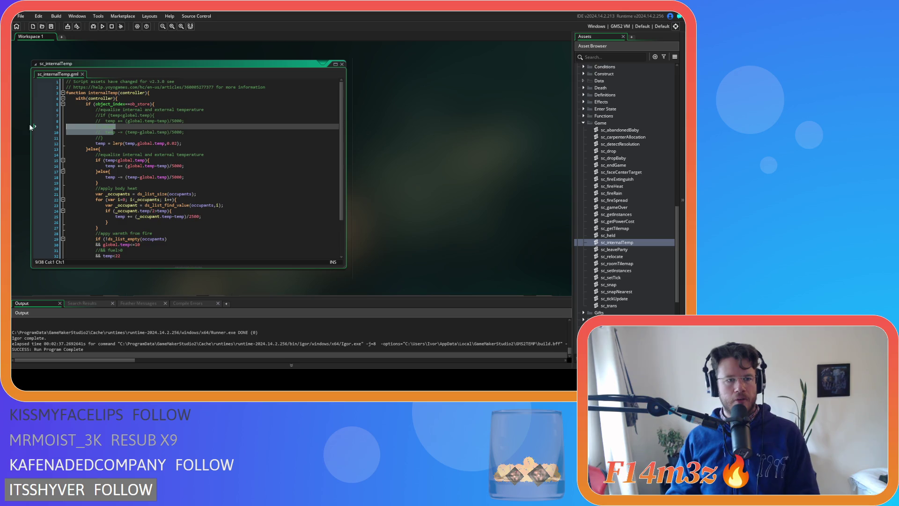
- Delete the commented lines 7–11, paste the global.temp lerp over the second equalize if-else, and save
drag(99, 138, 35, 115)
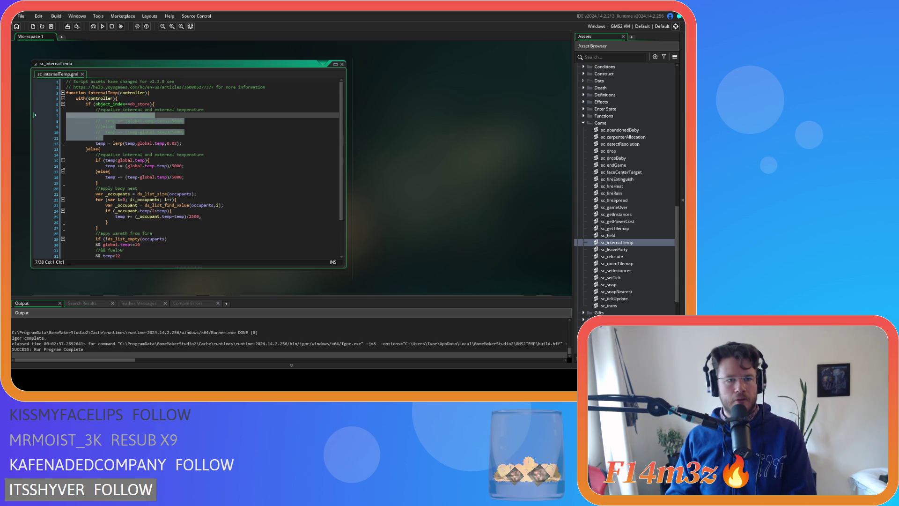
key(Delete)
key(Delete)
key(Home)
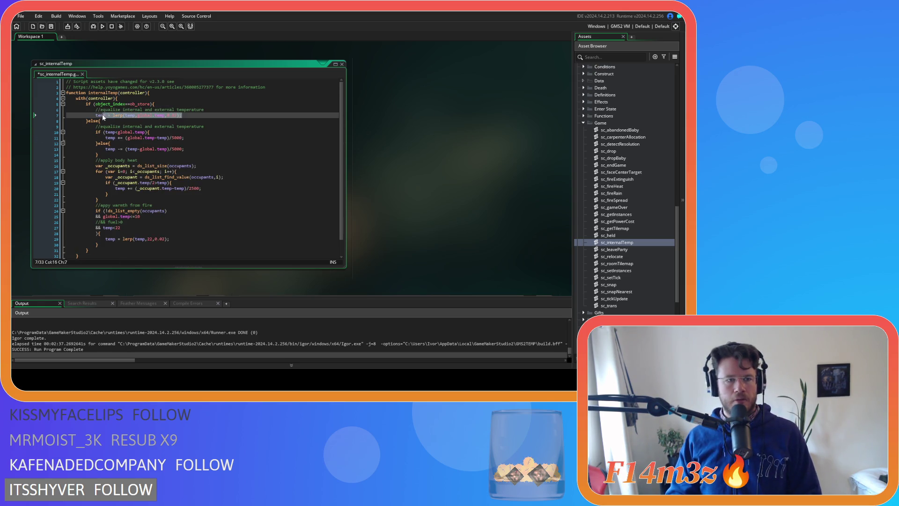
key(ctrl+c)
drag(108, 156, 95, 132)
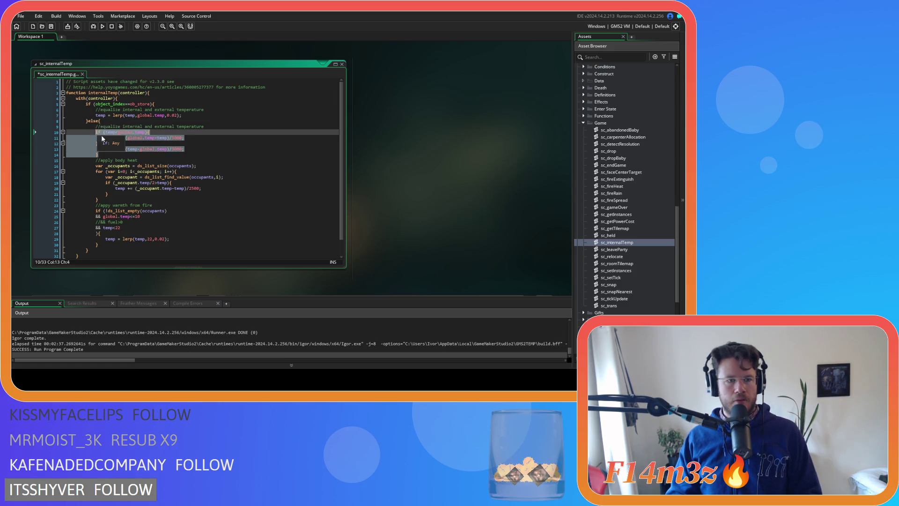
key(ctrl+v)
key(ctrl+s)
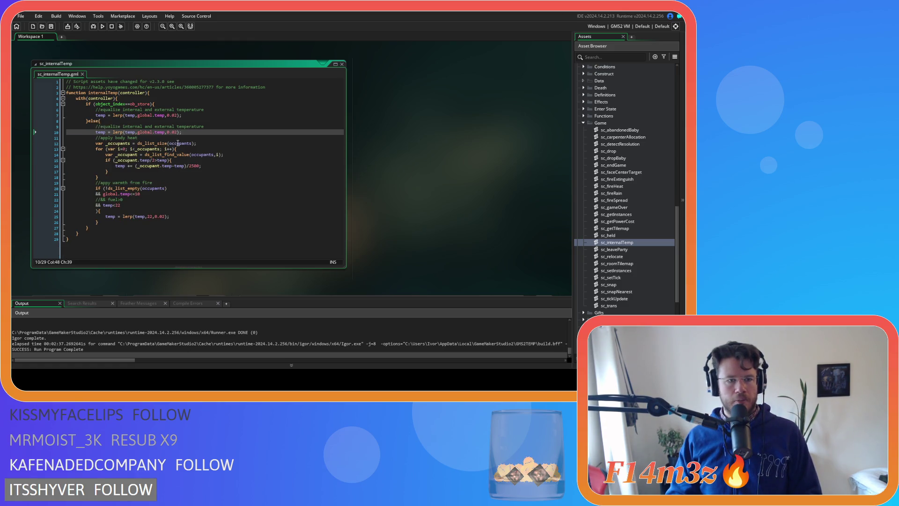
- Move to the body-heat line temp += (_occupant.temp-temp)/2500 on line 16
click(230, 177)
key(Up)
key(Up)
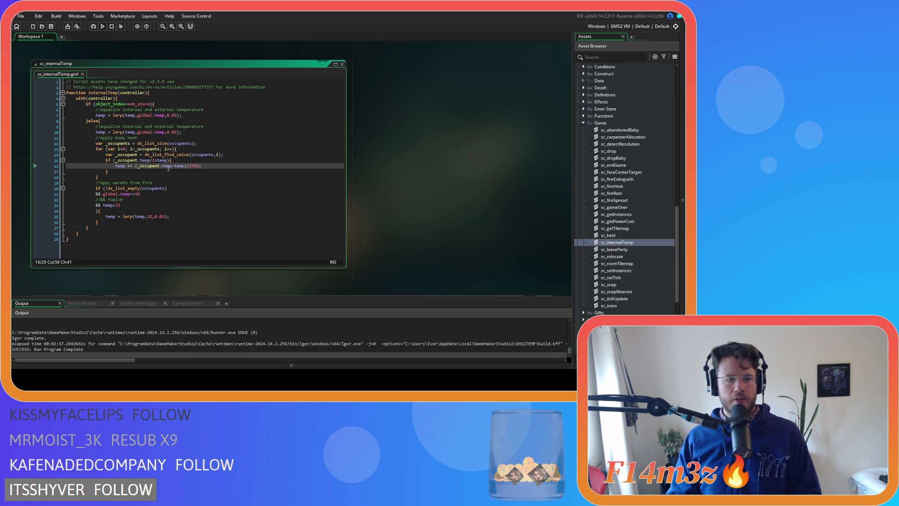
click(143, 166)
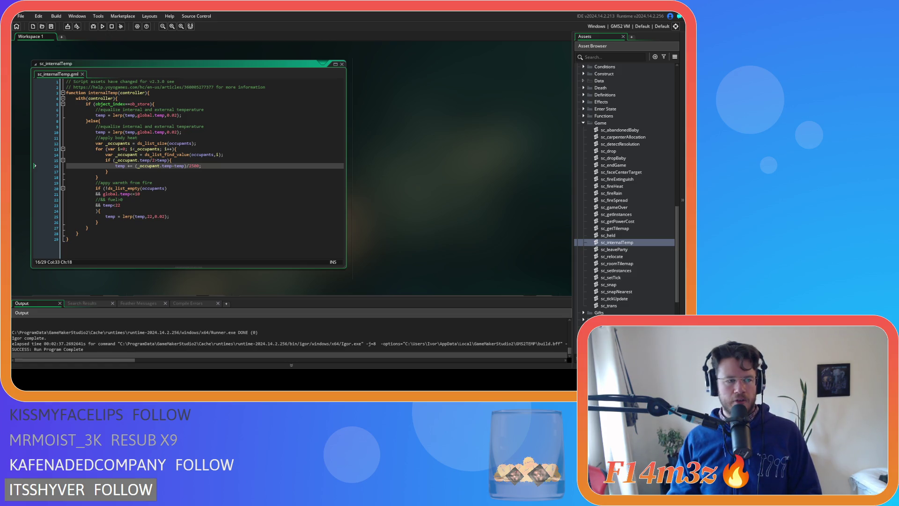
click(173, 171)
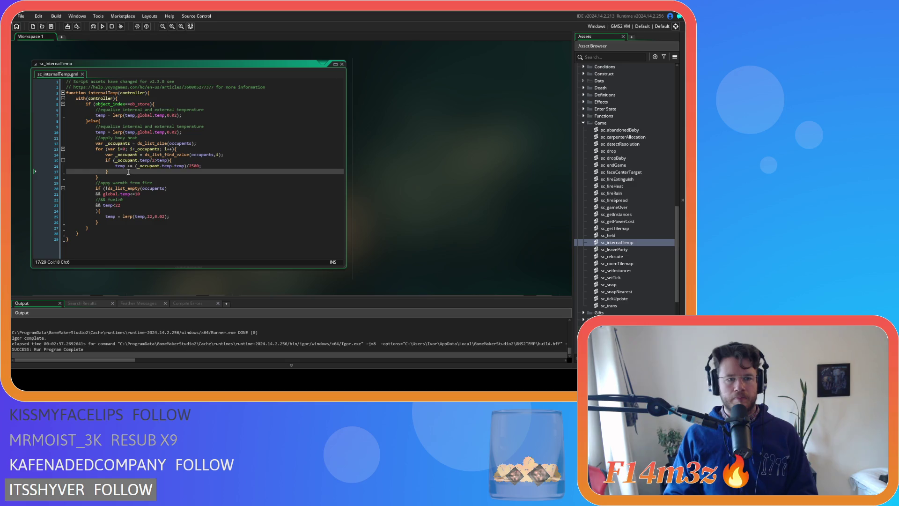
- Replace the /2500 body-heat increment with temp = lerp(temp,global.temp,0.02);
click(128, 166)
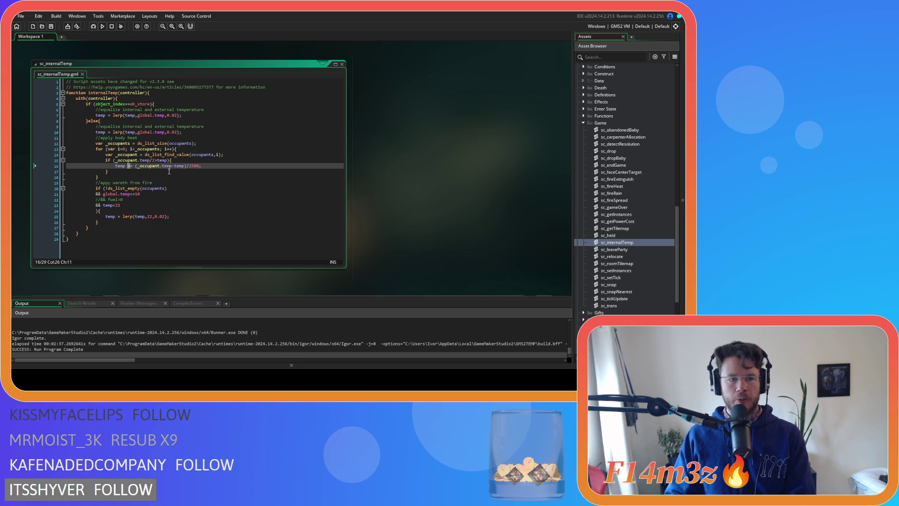
key(Delete)
drag(199, 166, 133, 167)
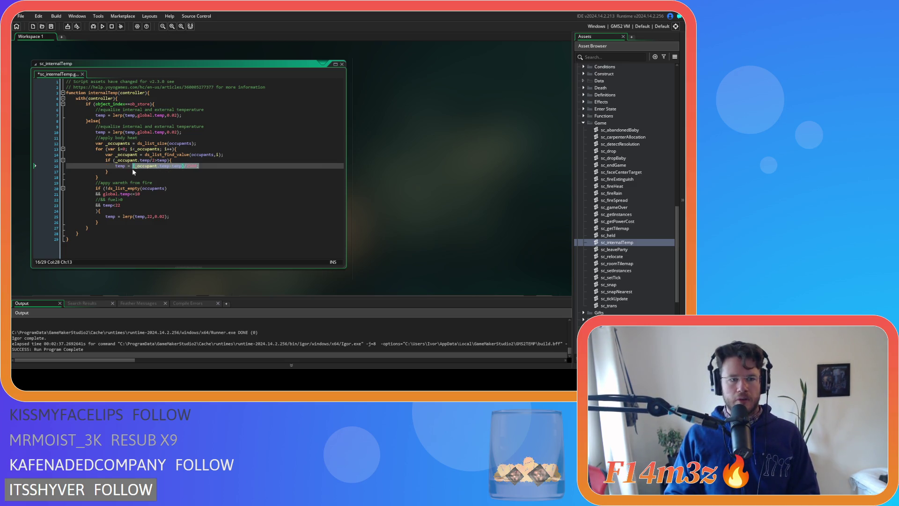
key(ctrl+v)
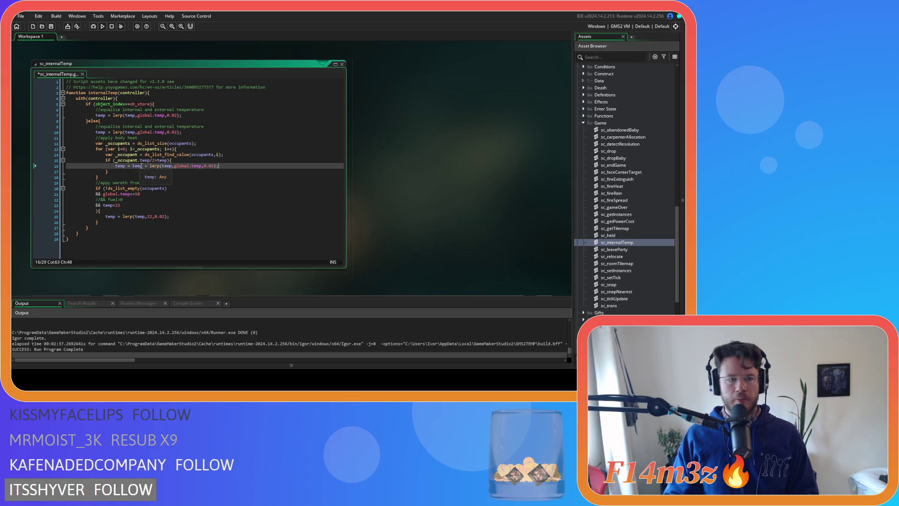
drag(133, 167, 119, 168)
key(Delete)
click(152, 166)
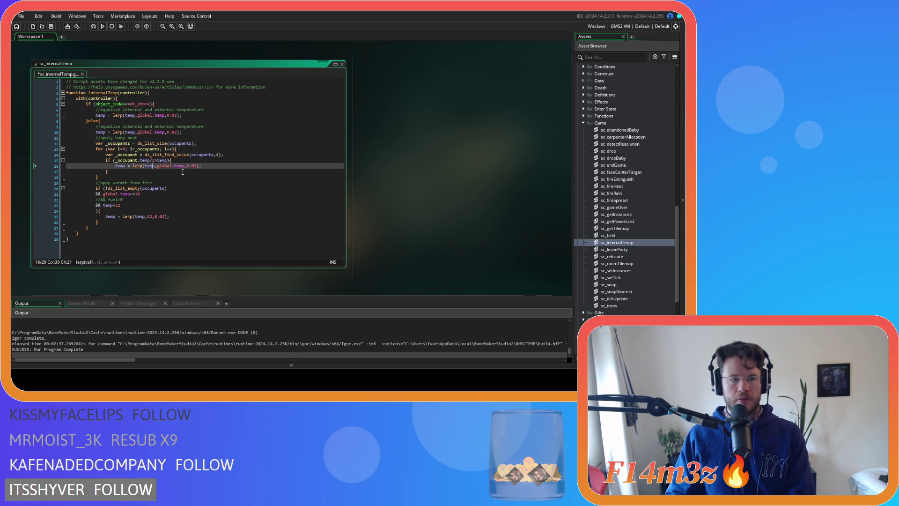
drag(154, 161, 116, 161)
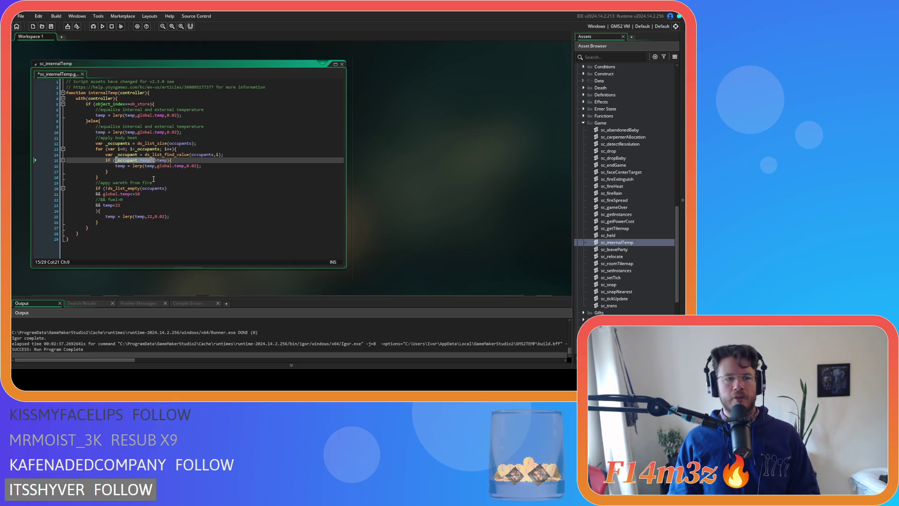
- Copy the _occupant.temp/2 expression from the line 15 condition
drag(156, 160, 164, 160)
key(End)
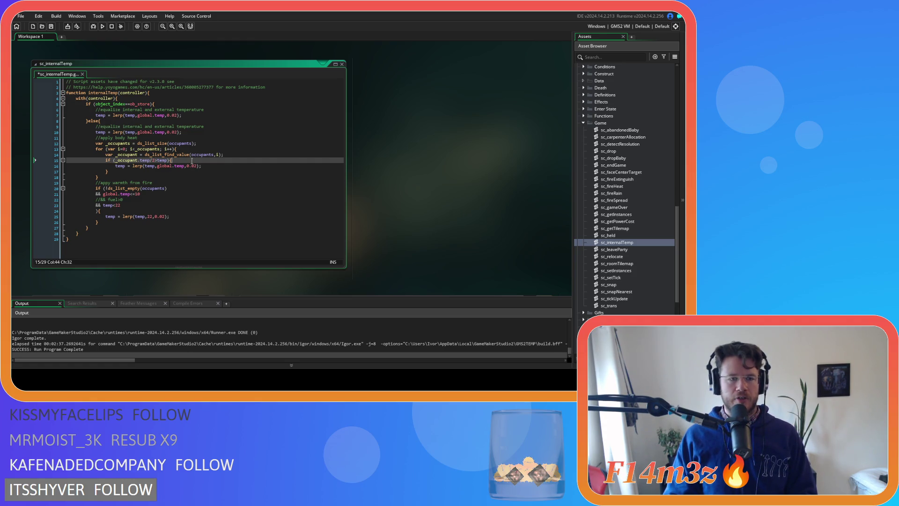
click(231, 154)
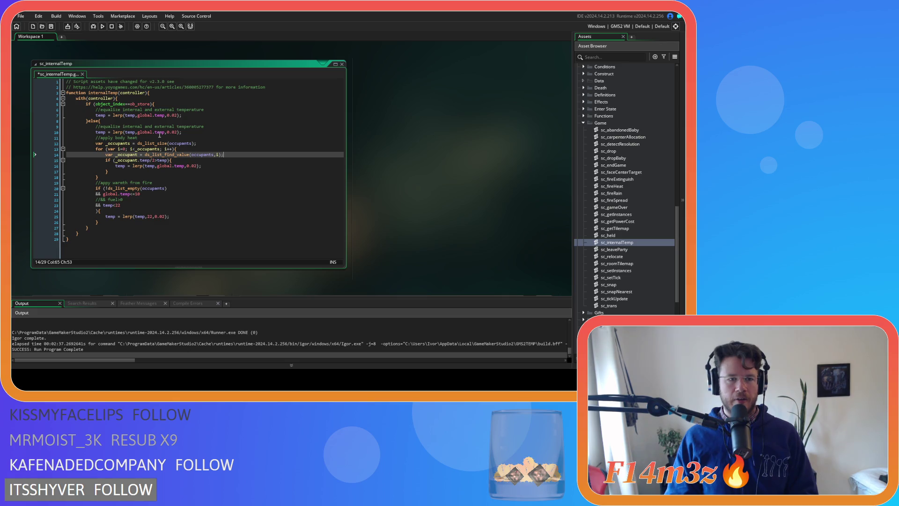
click(141, 160)
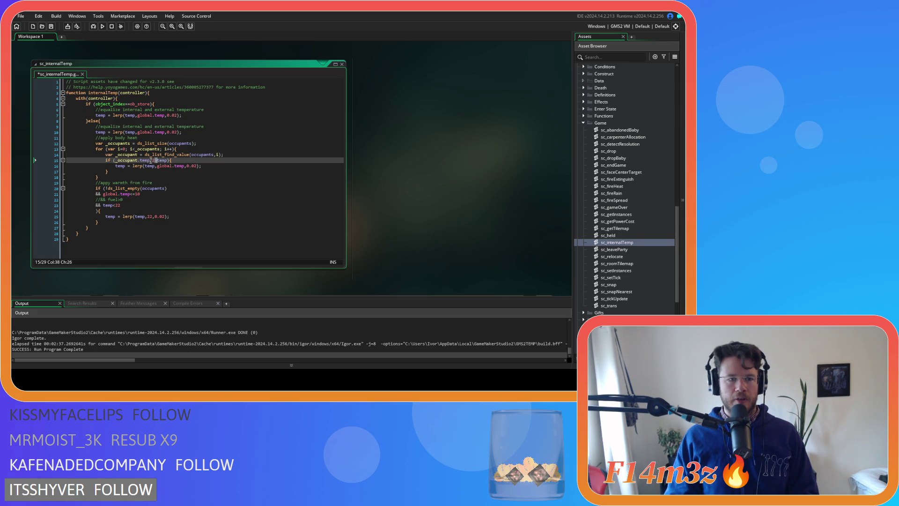
drag(141, 162, 154, 165)
key(Right)
text(2)
key(Right)
key(Right)
key(Right)
key(Right)
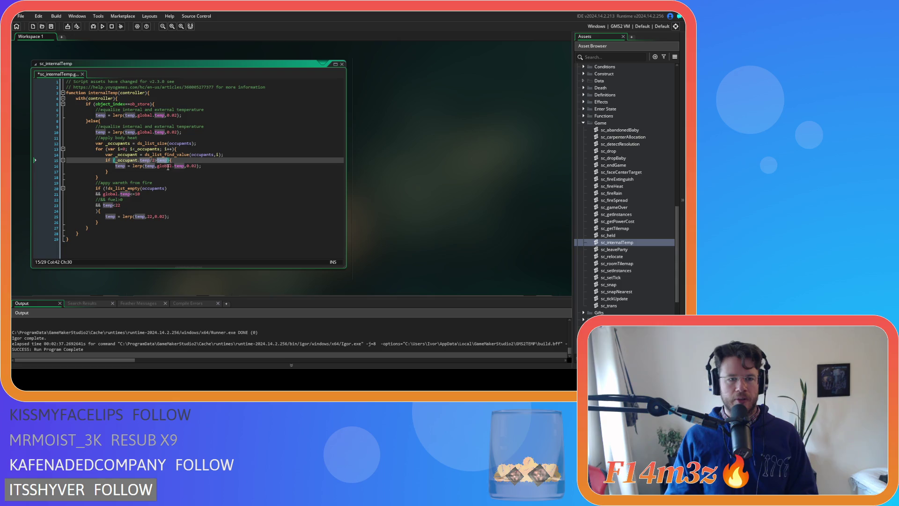
- Replace global.temp in the body-heat lerp with _occupant.temp/2 and save the script
click(143, 166)
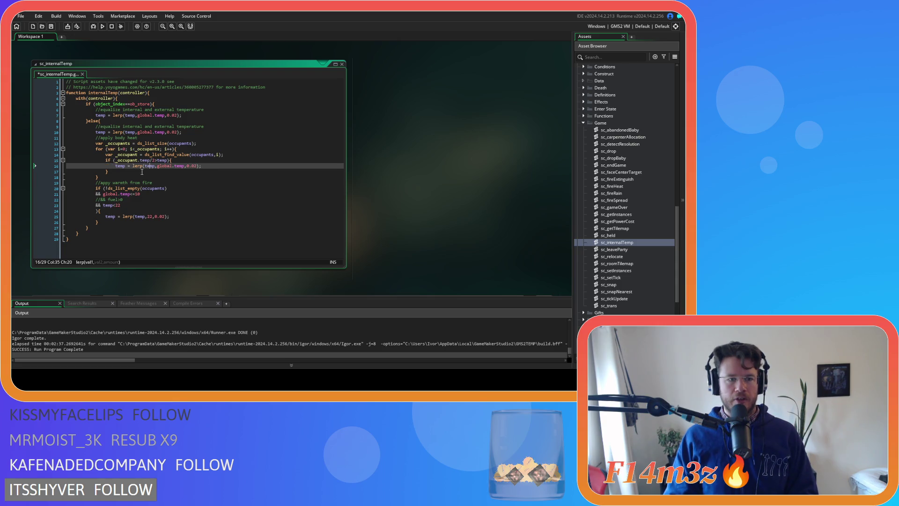
click(157, 166)
drag(162, 168, 177, 172)
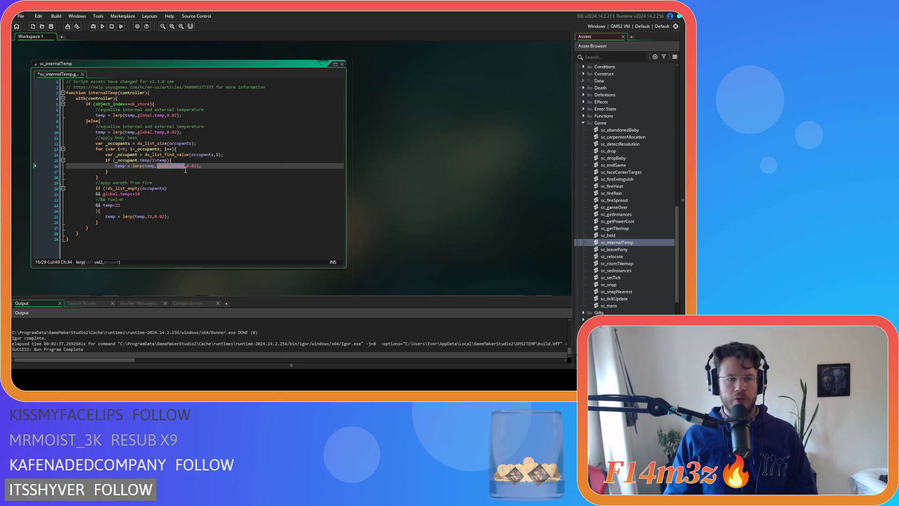
key(ctrl+v)
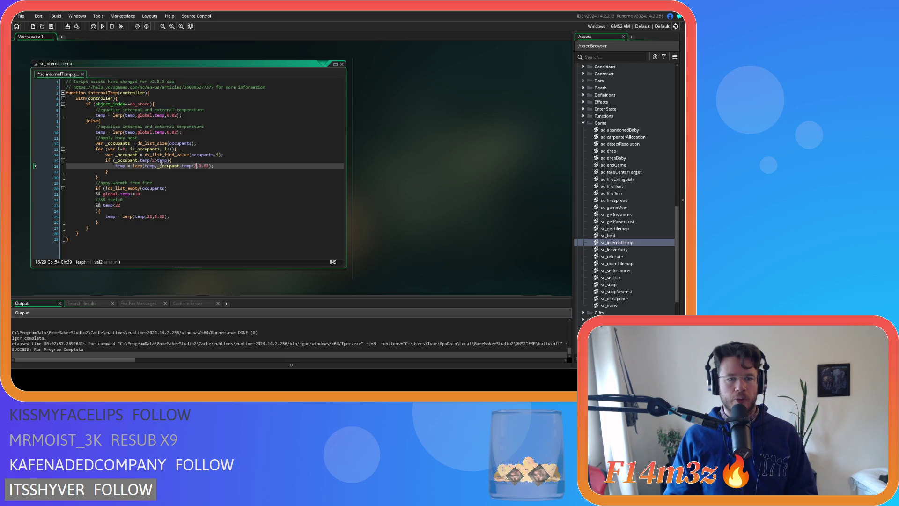
click(179, 166)
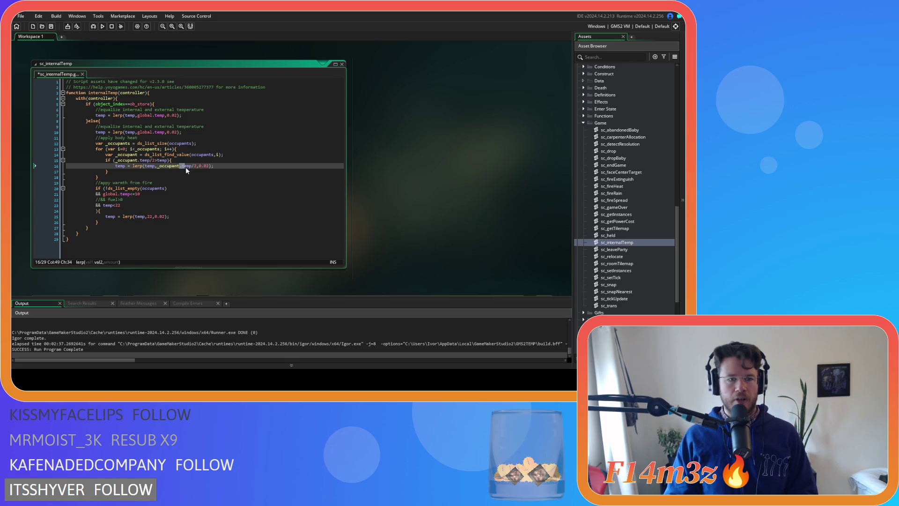
click(169, 166)
key(ctrl+s)
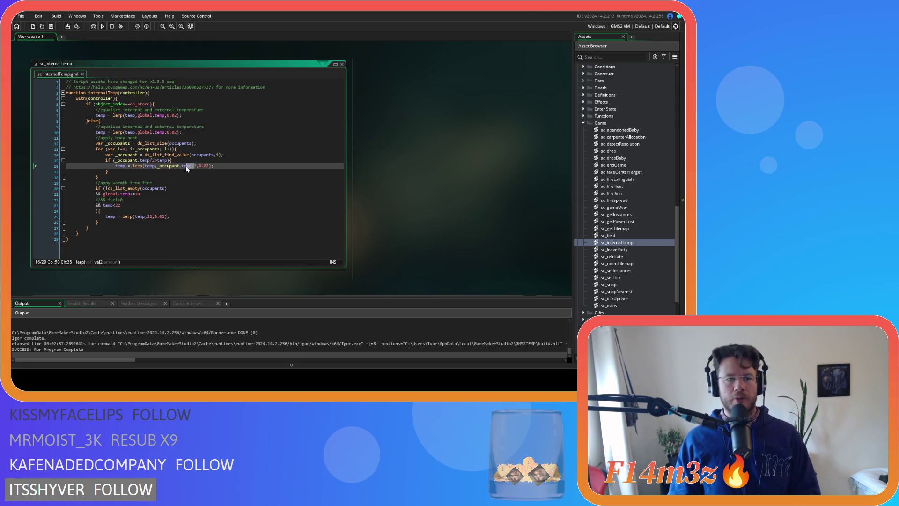
text(/2)
click(226, 171)
- Review the body-heat lerp(temp,_occupant.temp/2,0.02) arguments inside the occupant loop
click(228, 165)
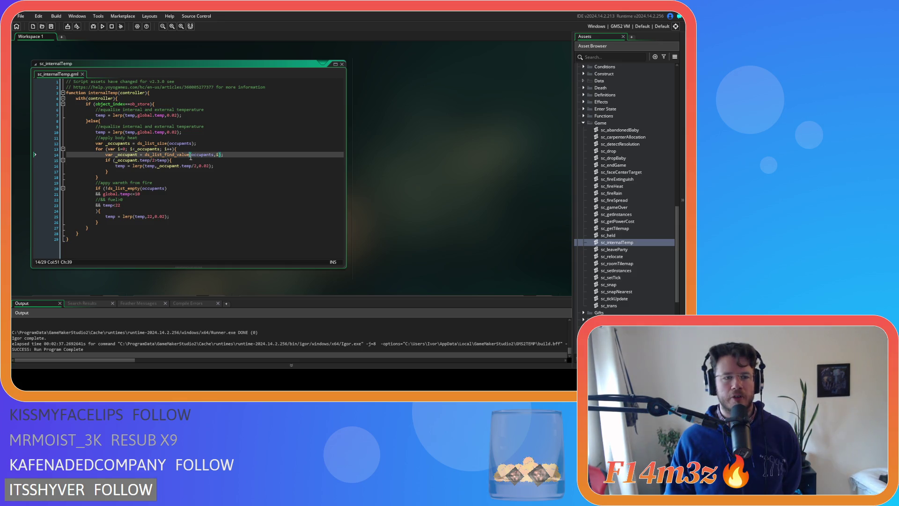
click(187, 166)
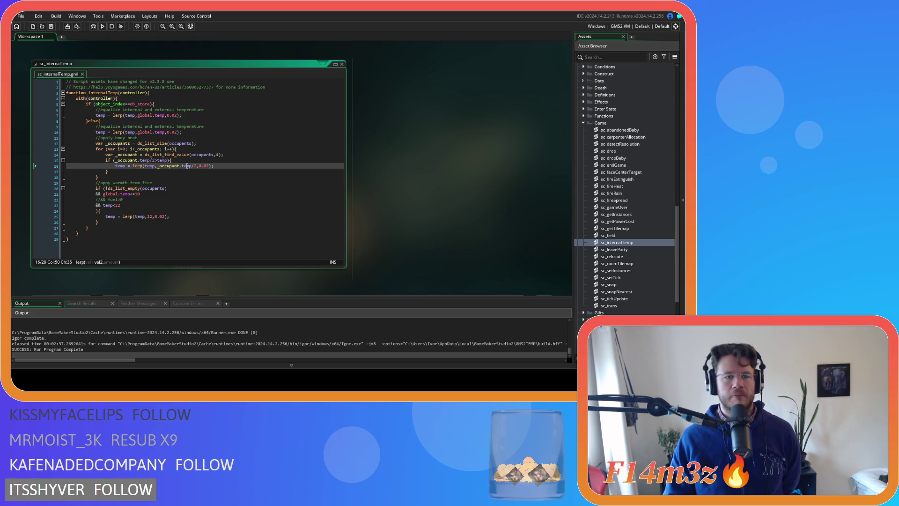
click(207, 166)
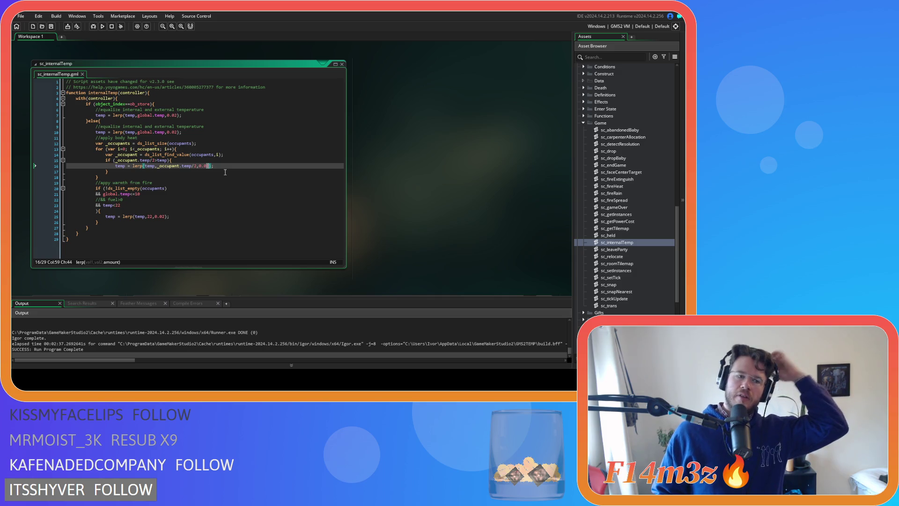
click(142, 200)
- Uncomment the '&& fuel>0' condition in the fire-warmth block and save sc_internalTemp
key(ctrl+k)
key(ctrl+s)
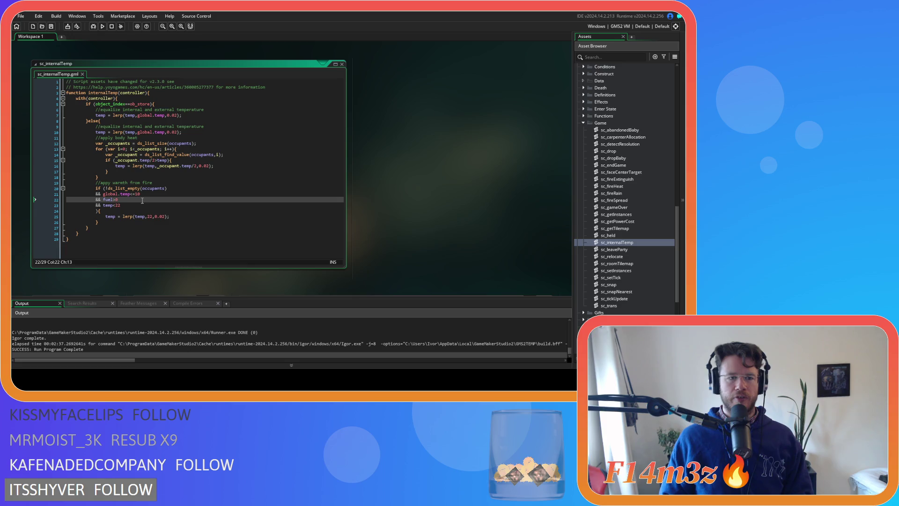
click(201, 176)
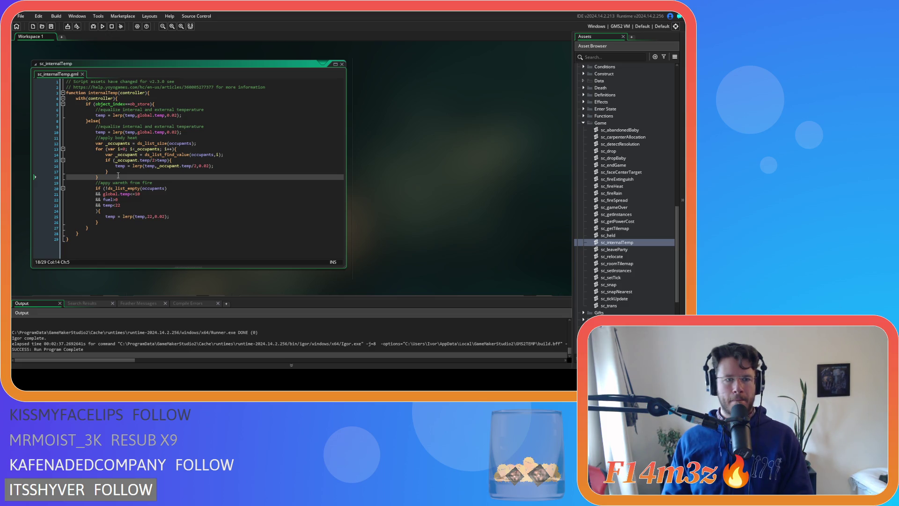
- Build and run the game (F5) to test the lerp-based temperature easing
key(F5)
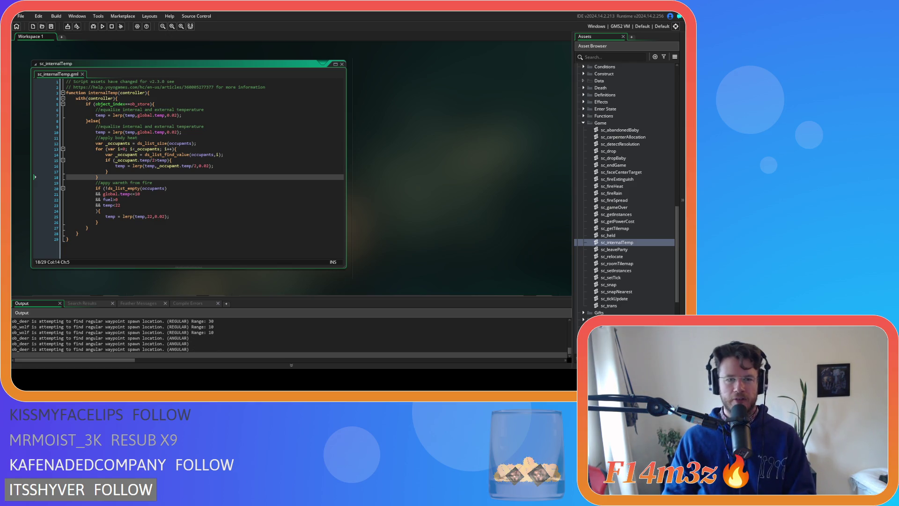
- Change the body-heat lerp amount on line 16 from 0.02 to 0.01
click(207, 166)
key(Delete)
text(1)
key(End)
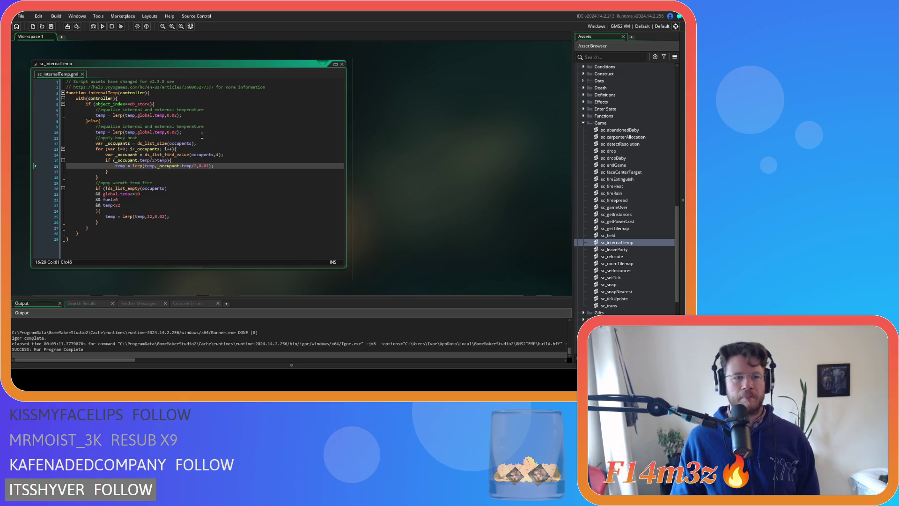
click(198, 223)
- Go to line 22 to review the fuel>0 condition
click(131, 200)
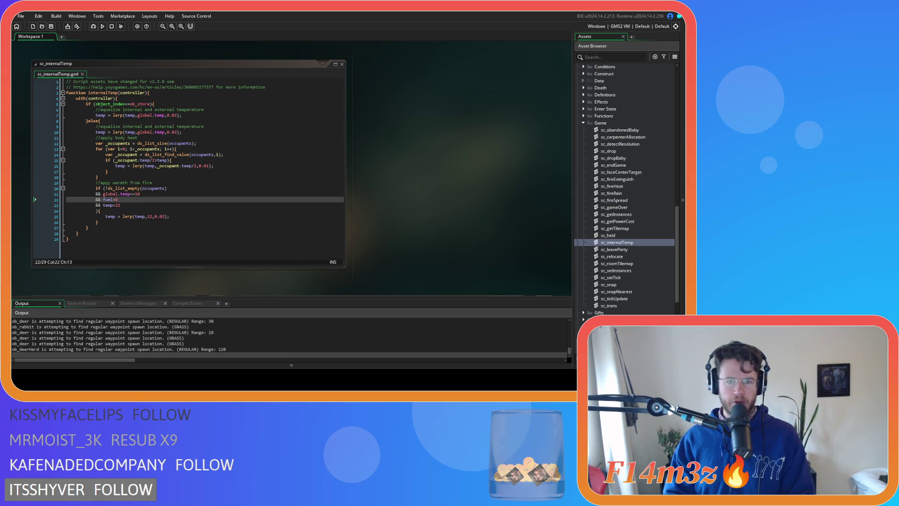
- Comment out the '&& fuel>0' condition and build and run the game
click(124, 198)
key(ctrl+k)
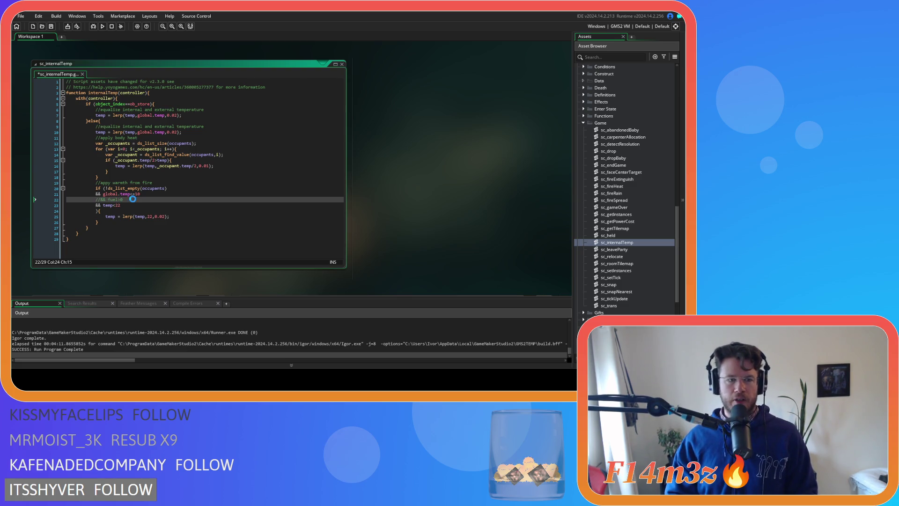
key(F5)
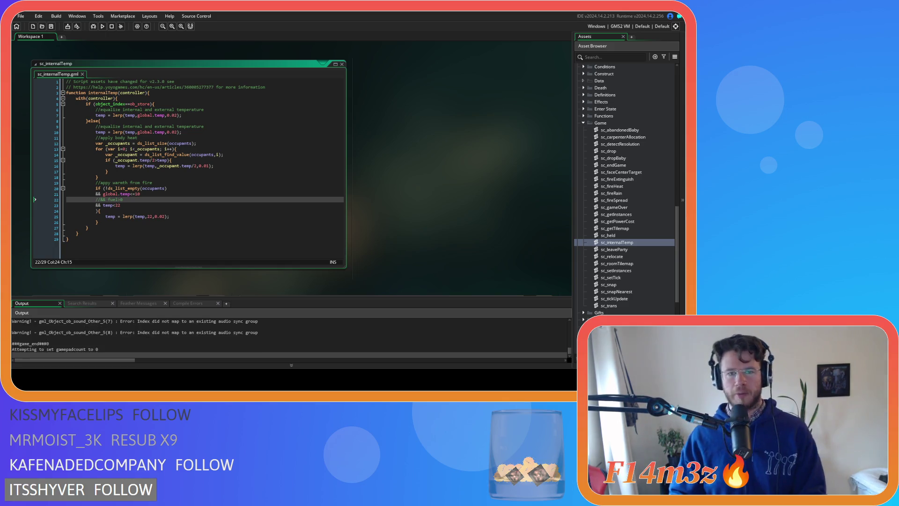
- Set the fire-warmth lerp rate to 0.05 and run the game to test it
click(116, 205)
click(118, 205)
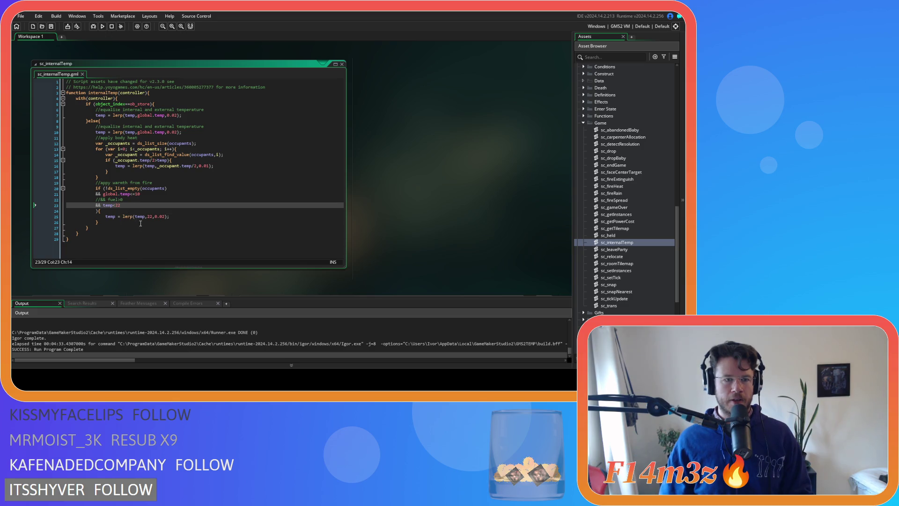
click(163, 218)
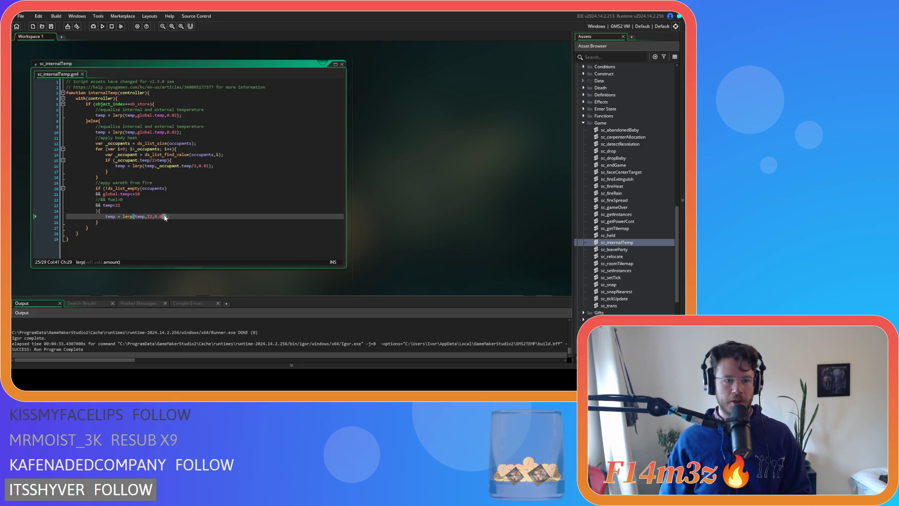
key(BackSpace)
text(6)
click(200, 215)
click(164, 216)
key(BackSpace)
text(5)
key(F5)
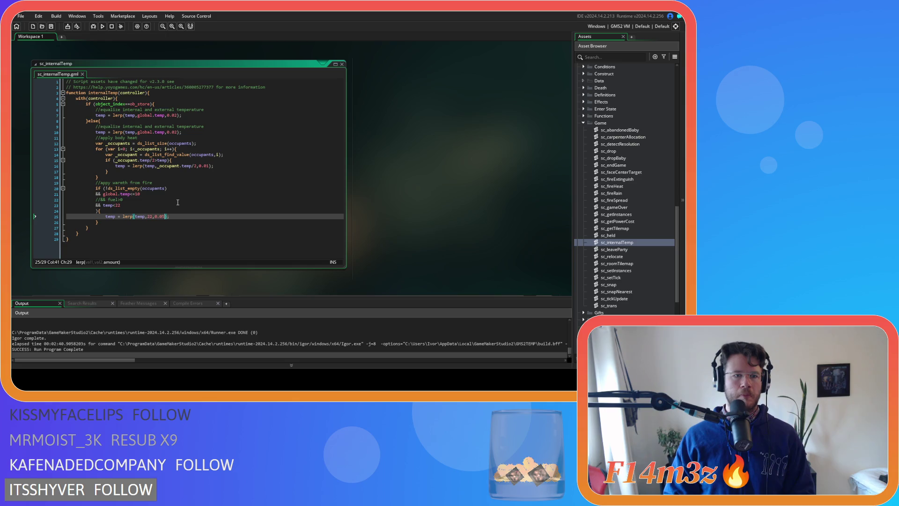
- Change the fire-warmth threshold to temp<26 and the lerp rate to 0.1, then run again
click(118, 205)
text(6)
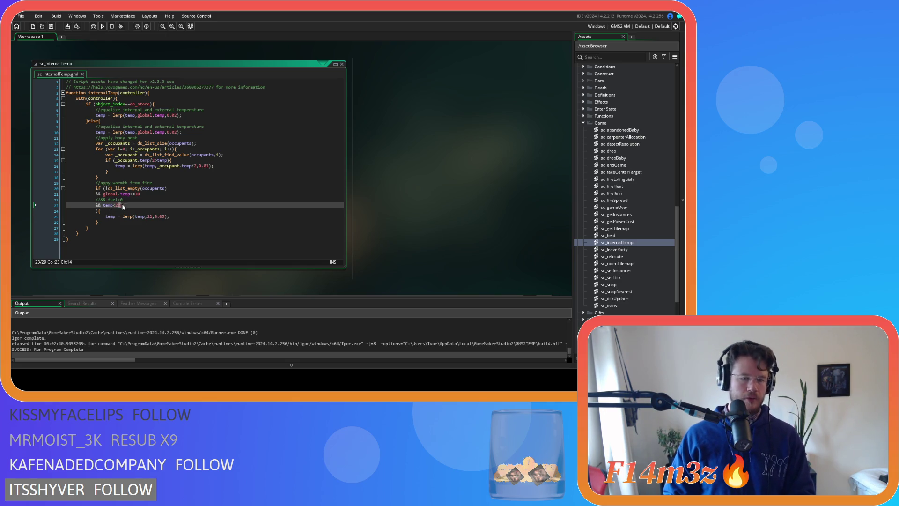
double_click(163, 217)
text(1)
key(F5)
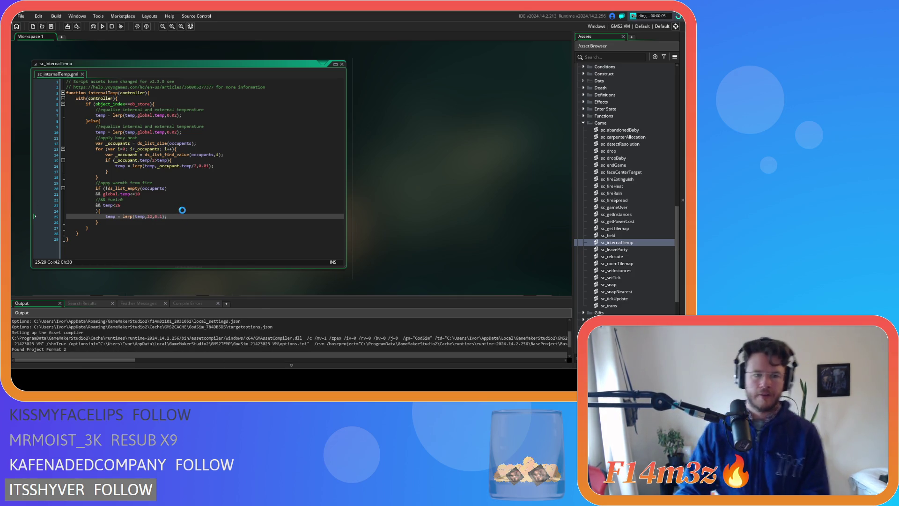